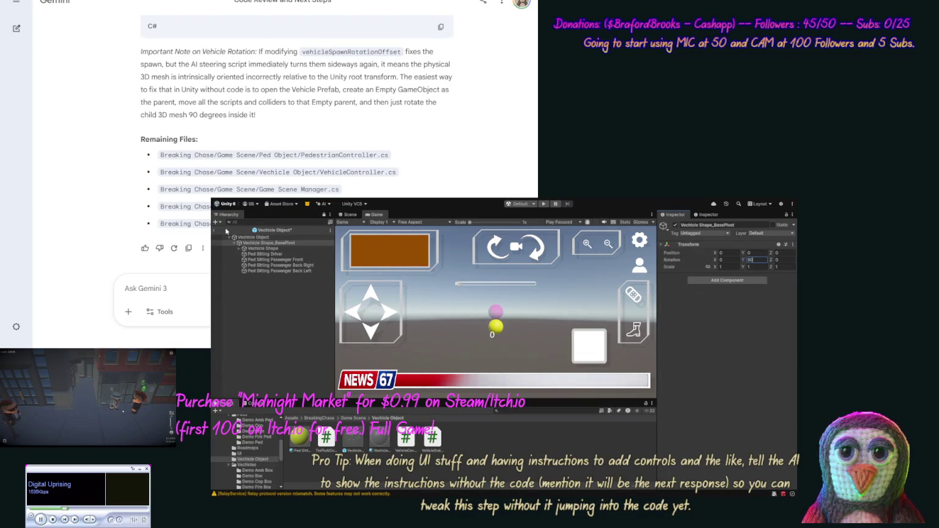
# - Play-test the vehicles with the pivot at Y 90, pausing and resuming, then return to Scene view
pyautogui.click(544, 204)
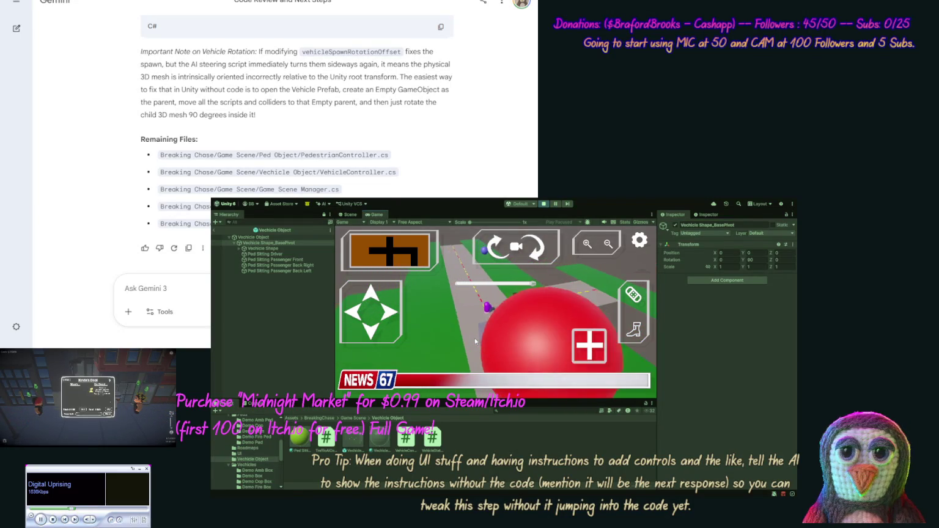
pyautogui.click(556, 204)
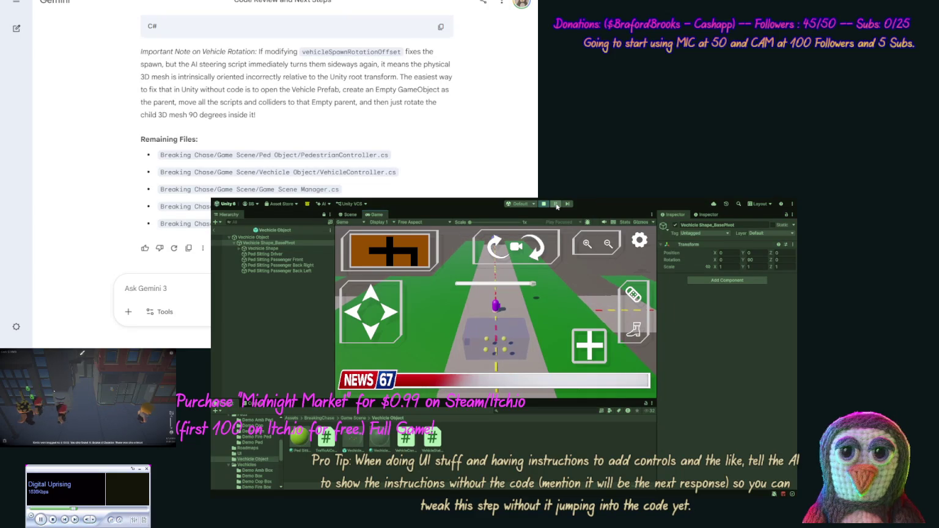
pyautogui.click(556, 204)
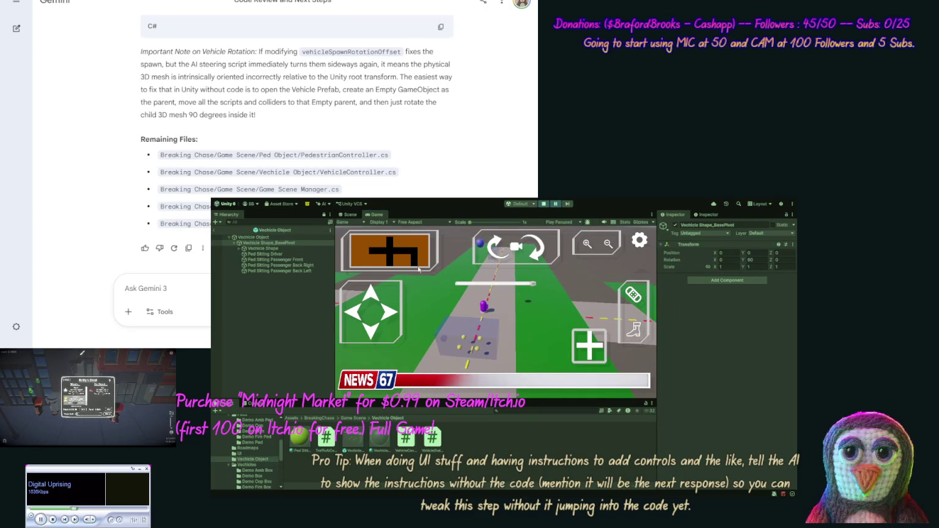
pyautogui.click(348, 214)
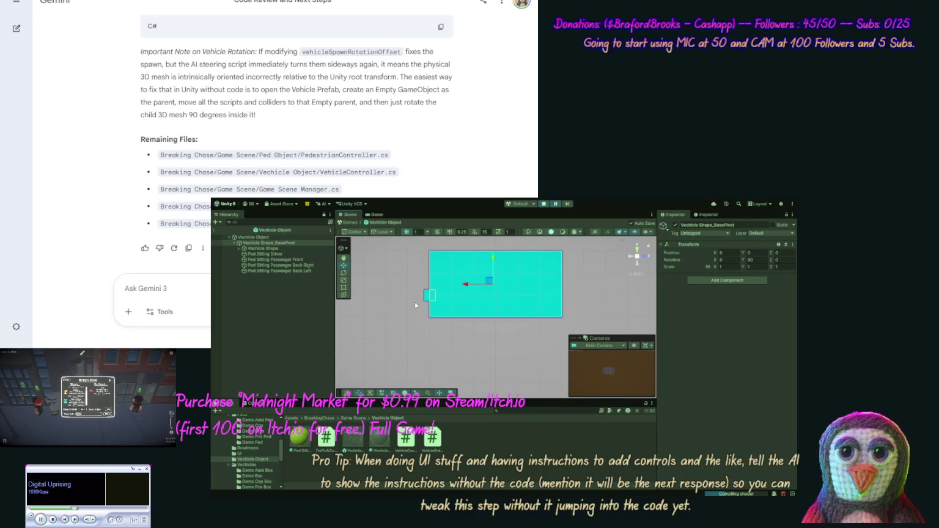
# - Zoom the Scene view, then exit the vehicle prefab back to Game Scene
pyautogui.scroll(1, 412, 317)
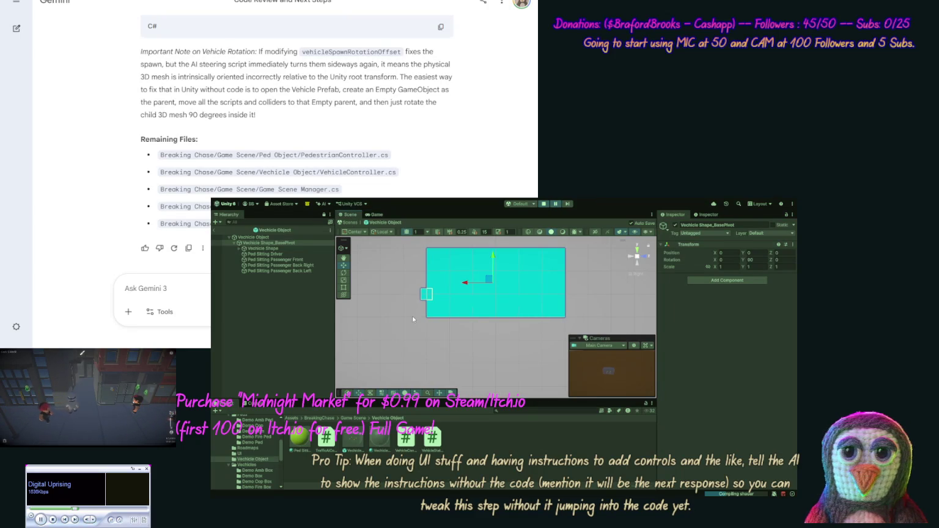
pyautogui.scroll(-3, 412, 316)
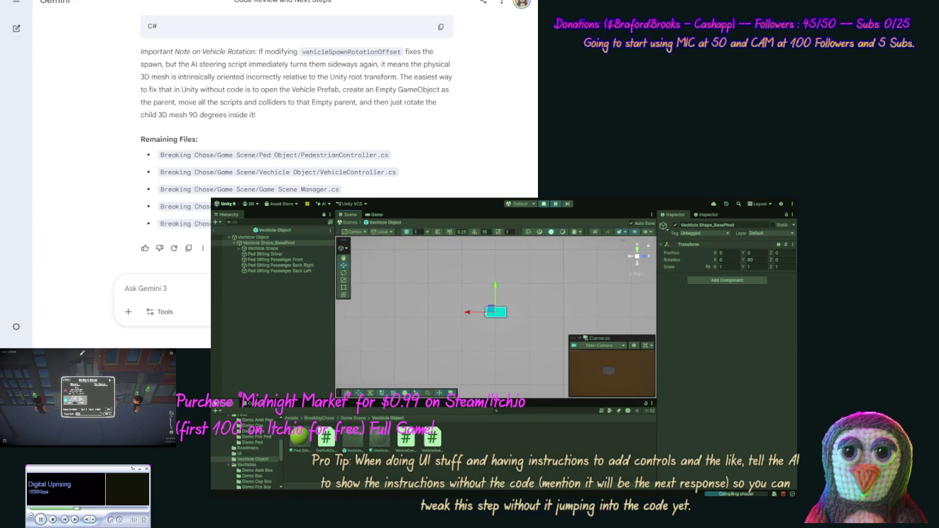
pyautogui.click(219, 228)
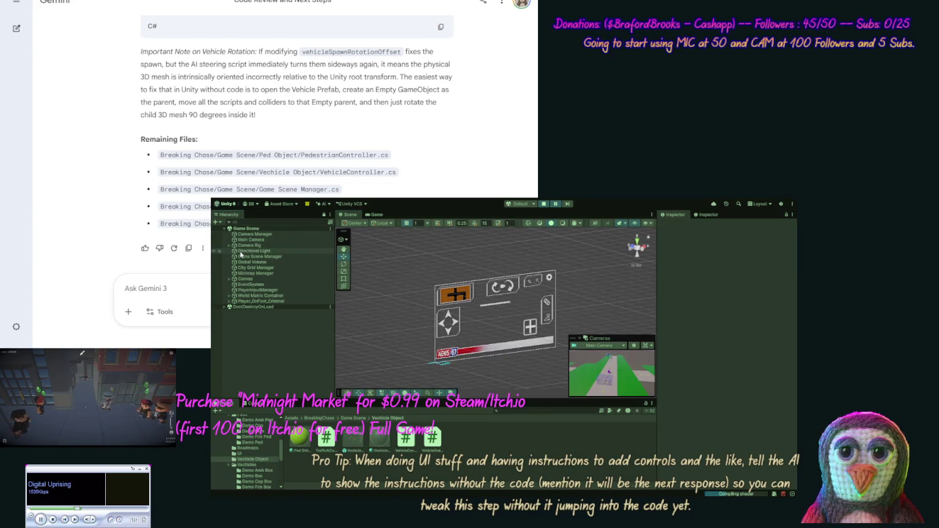
# - Frame and zoom around the World Matrix Container, stop the game, and open the Vechicle Object prefab
pyautogui.click(261, 296)
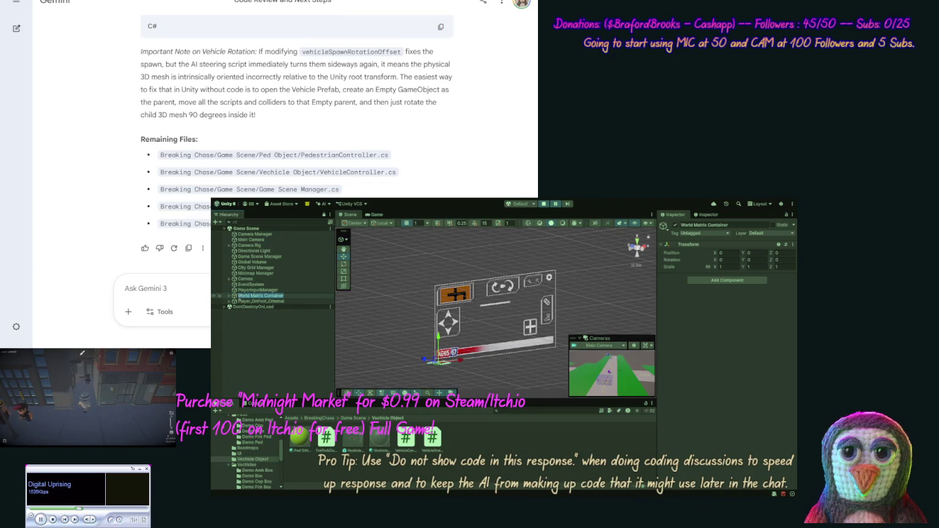
pyautogui.doubleClick(233, 299)
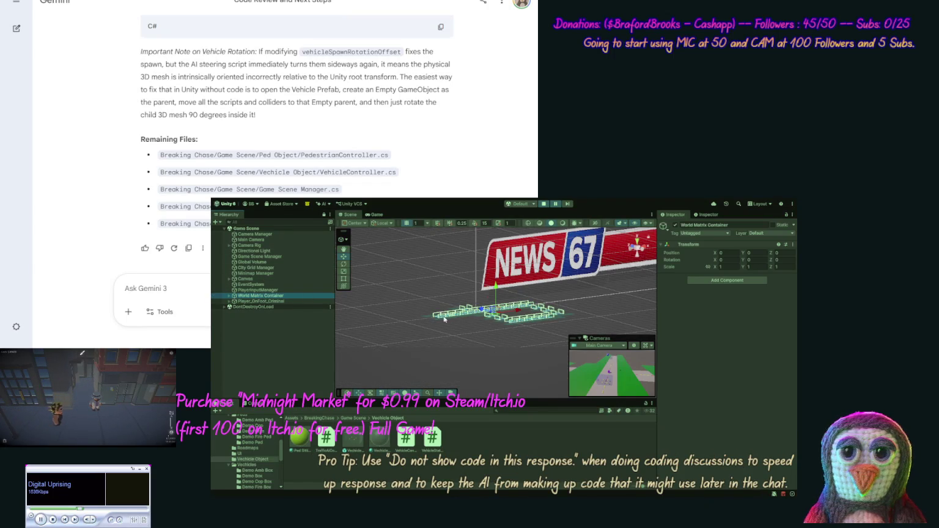
pyautogui.scroll(10, 502, 266)
pyautogui.scroll(3, 494, 343)
pyautogui.scroll(-8, 404, 314)
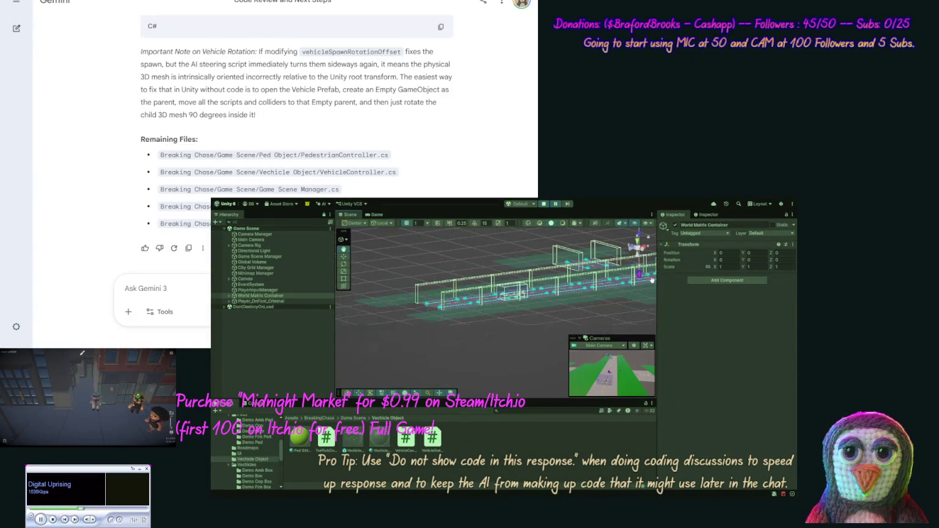
pyautogui.scroll(5, 502, 260)
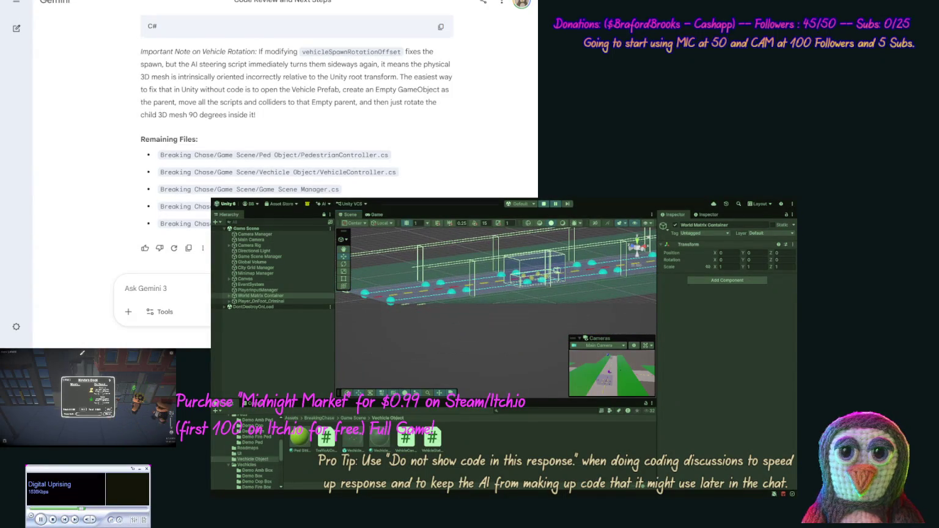
pyautogui.scroll(3, 547, 245)
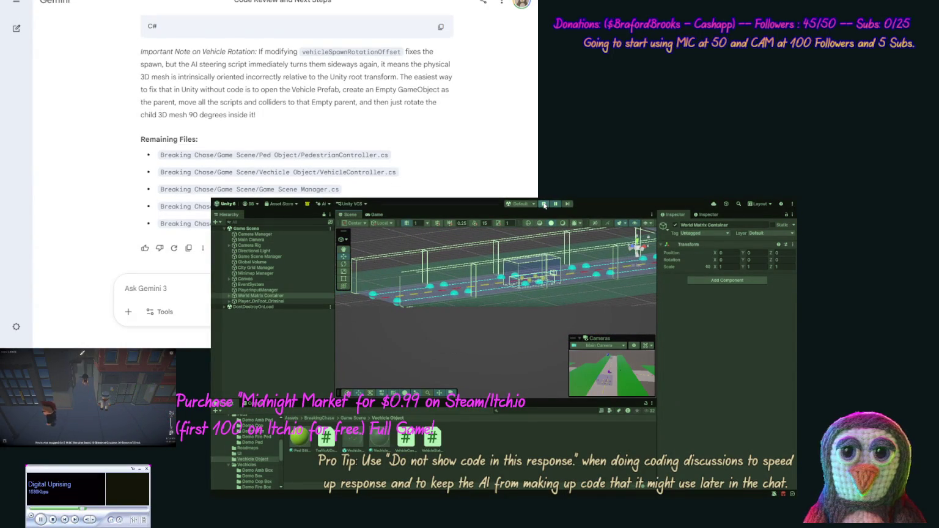
pyautogui.click(544, 205)
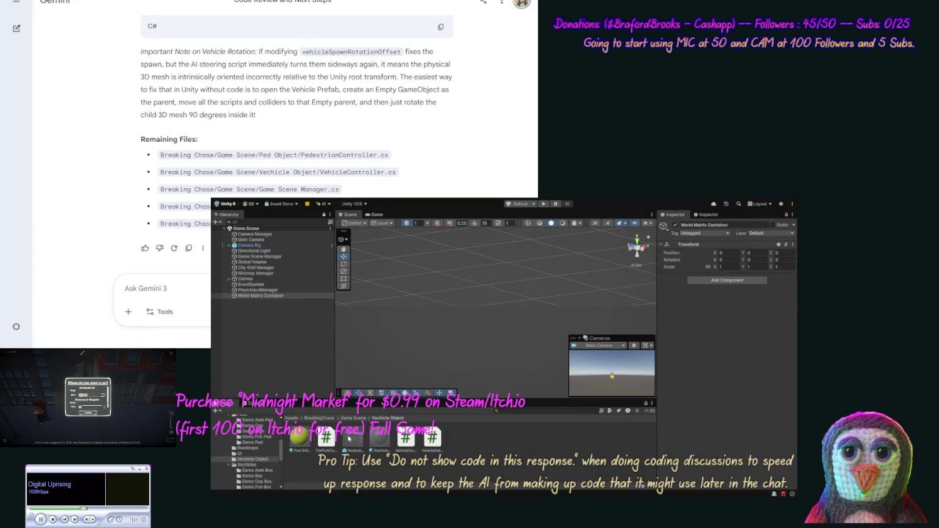
pyautogui.doubleClick(349, 438)
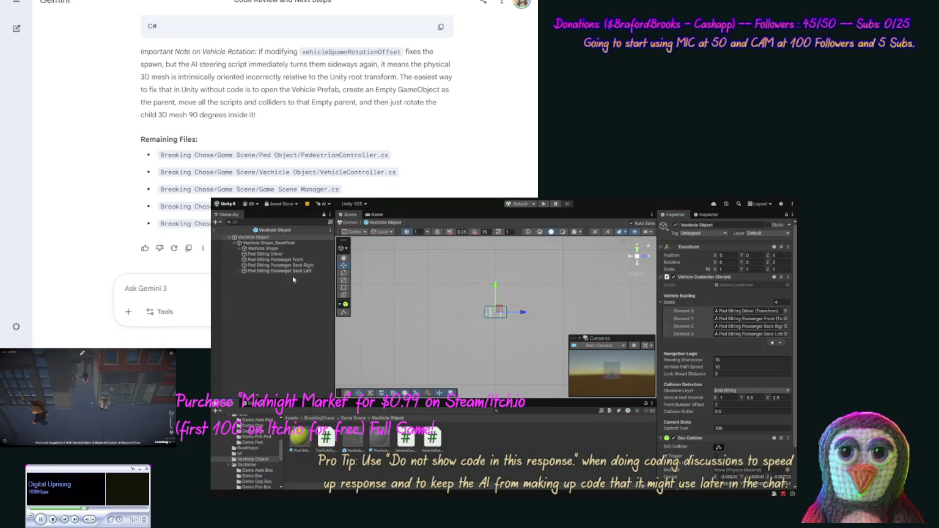
# - Set the prefab's Vechicle Shape_BasePivot Y rotation to -90 and return to Game Scene
pyautogui.click(293, 243)
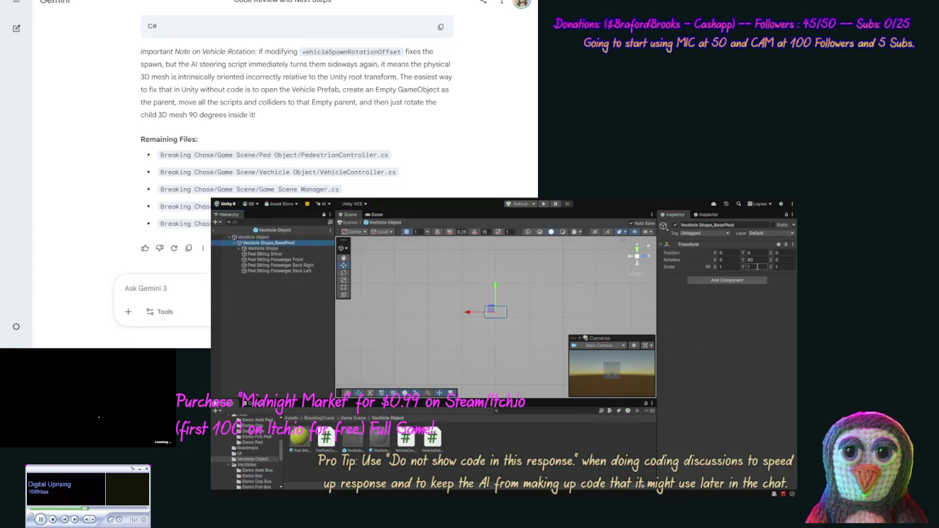
pyautogui.write('-90')
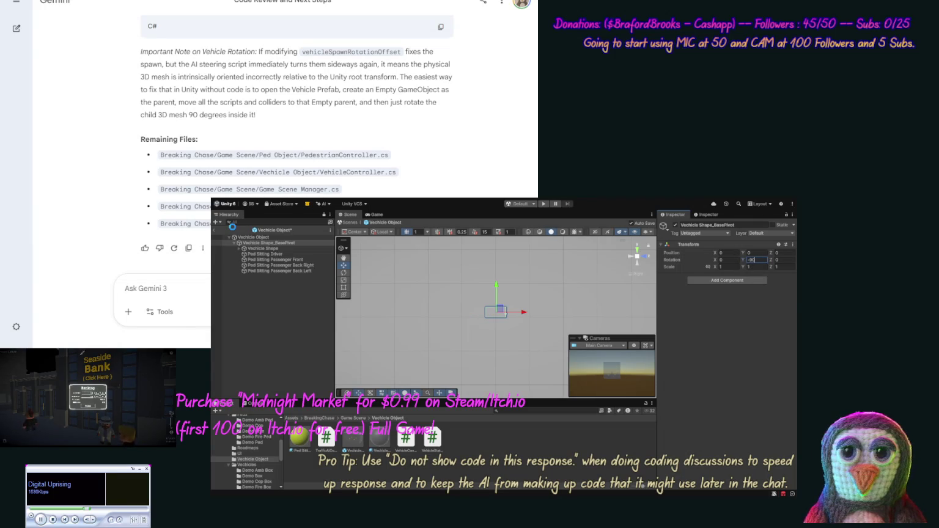
pyautogui.click(214, 232)
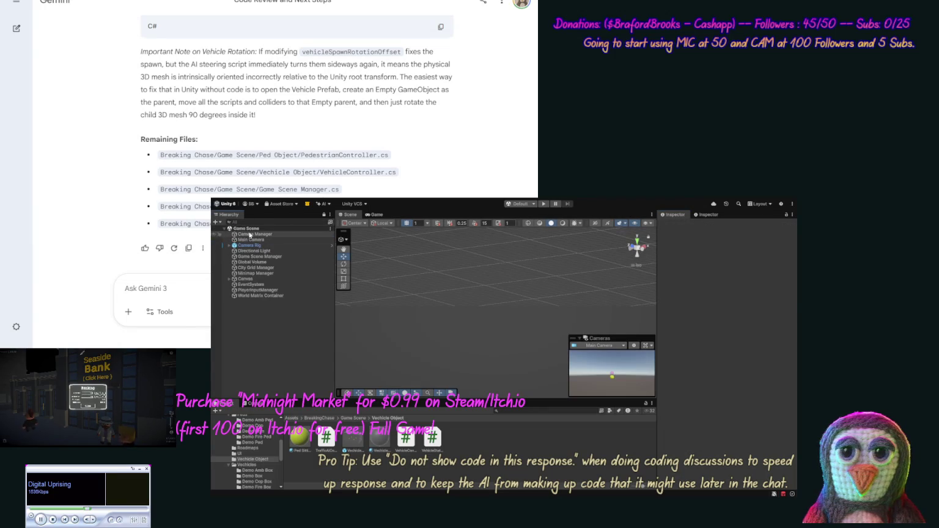
# - Play-test the -90 vehicle rotation, pausing to pan along the road, then stop the game
pyautogui.click(544, 205)
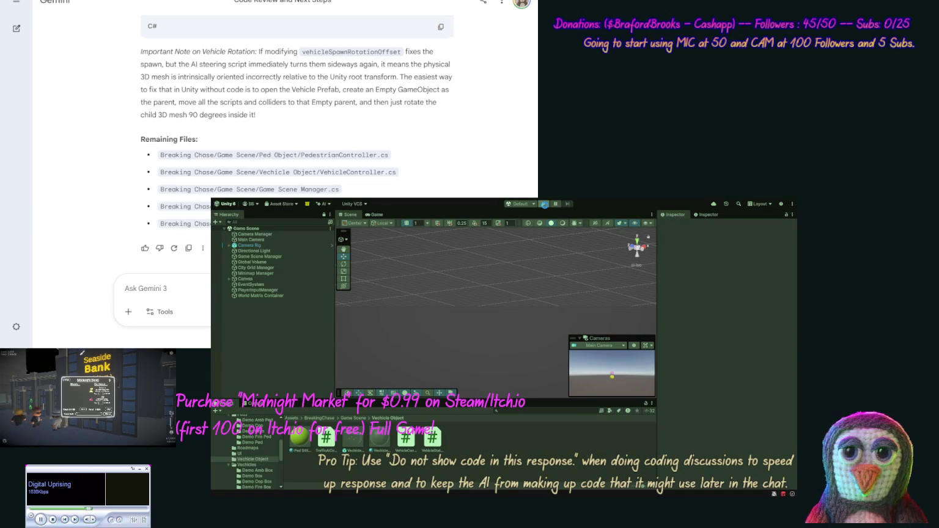
pyautogui.click(544, 205)
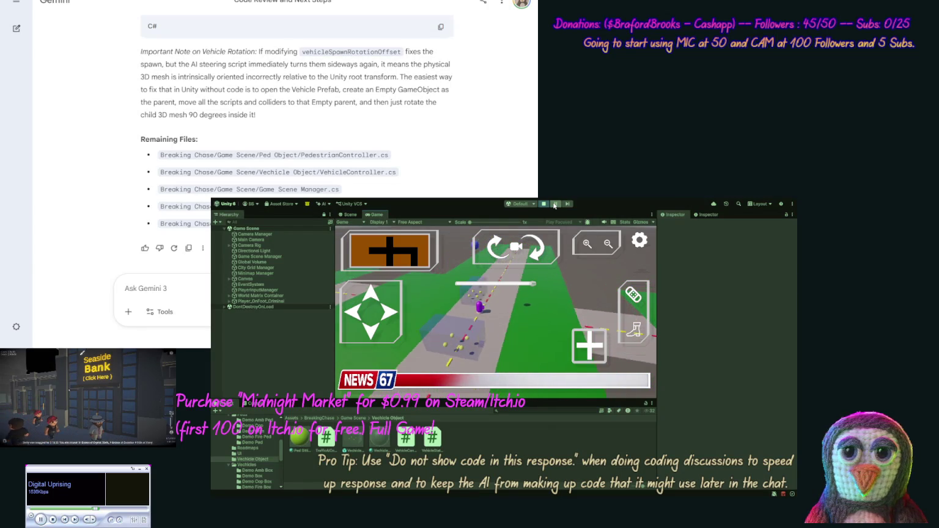
pyautogui.click(554, 204)
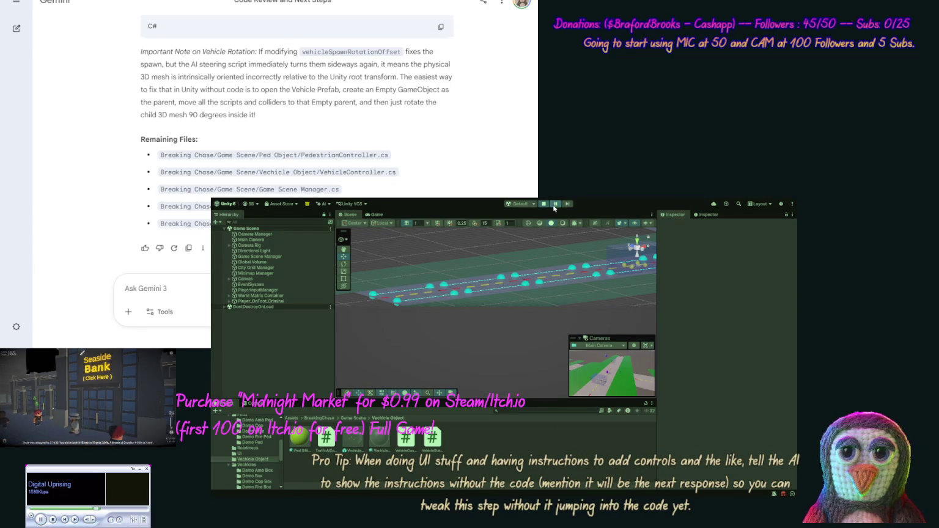
pyautogui.moveTo(529, 296)
pyautogui.mouseDown()
pyautogui.moveTo(463, 323)
pyautogui.moveTo(505, 332)
pyautogui.moveTo(478, 342)
pyautogui.moveTo(541, 240)
pyautogui.mouseUp()
pyautogui.click(555, 204)
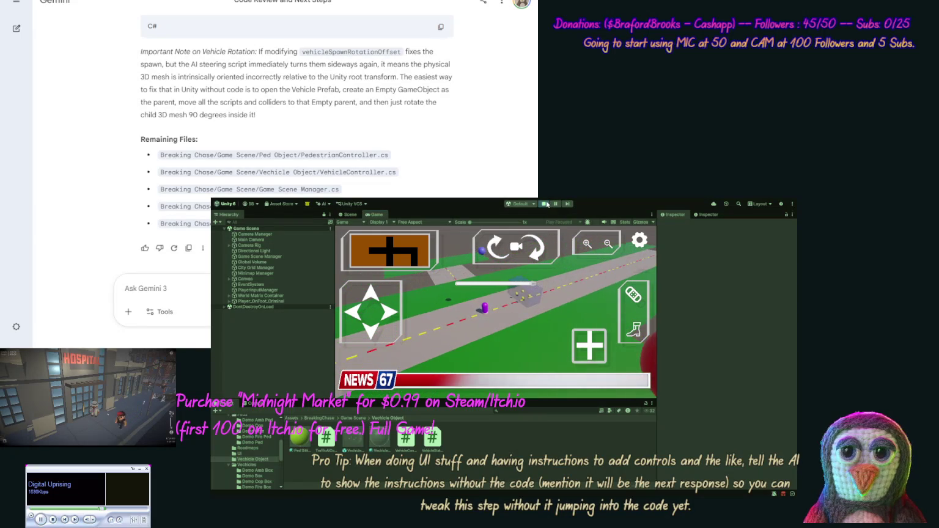
pyautogui.click(543, 204)
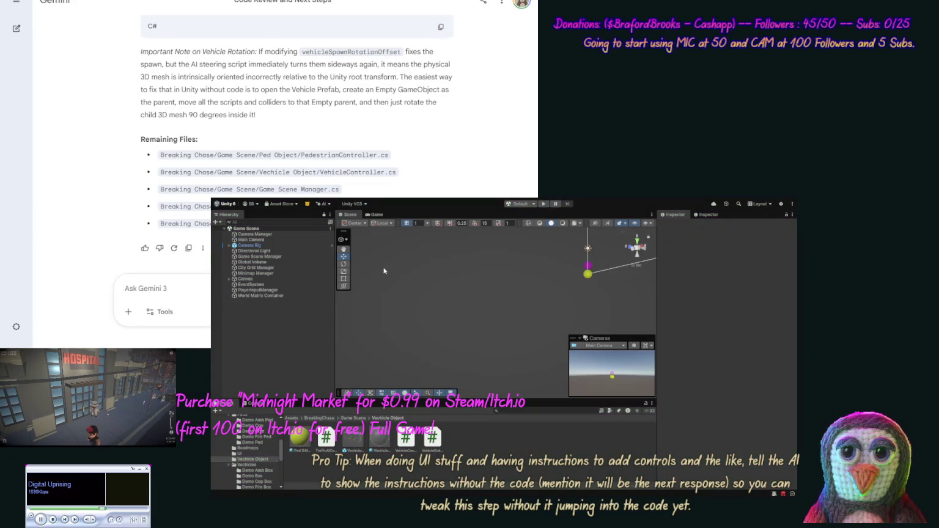
# - Check the Game Scene Manager and the Demo Roadmap's Chunk Physical Size in the Roadmaps folder
pyautogui.click(275, 256)
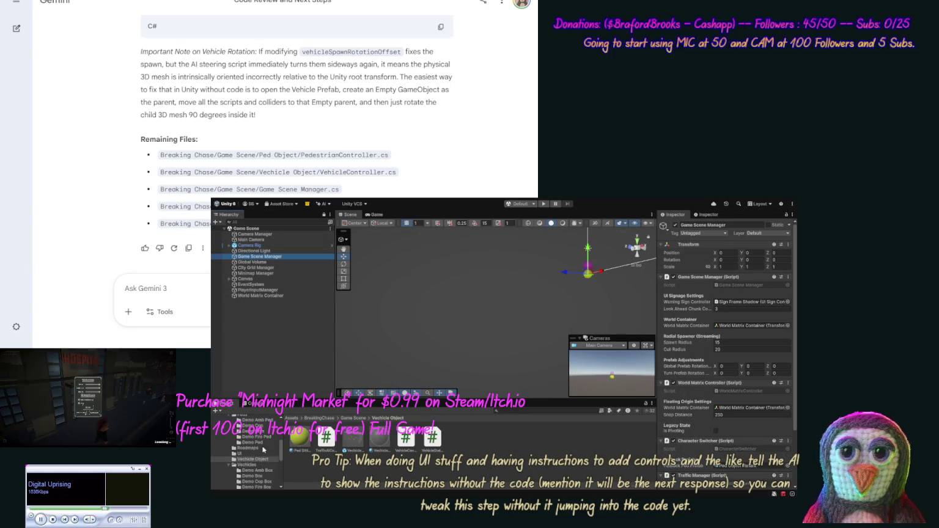
pyautogui.click(273, 447)
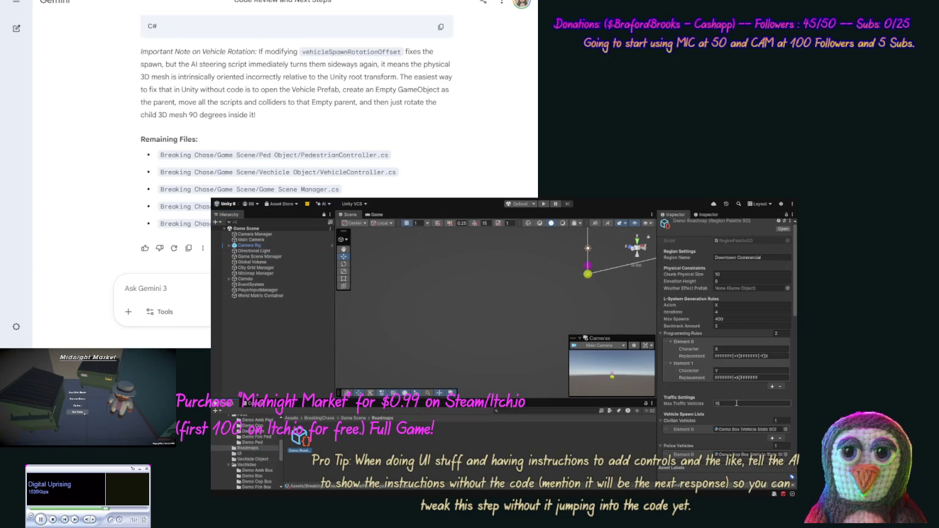
pyautogui.click(739, 274)
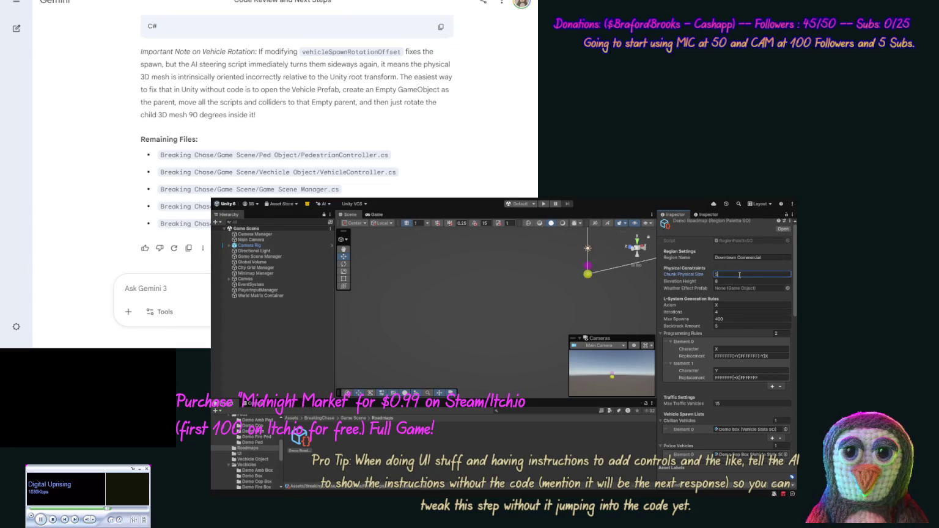
pyautogui.click(494, 278)
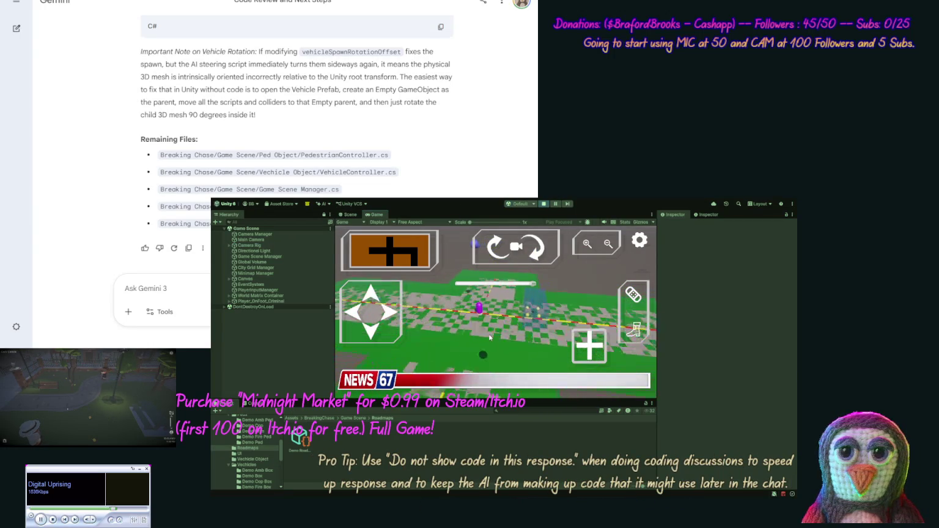
# - Switch to the Scene view and inspect the Demo Grass ground plane
pyautogui.click(345, 215)
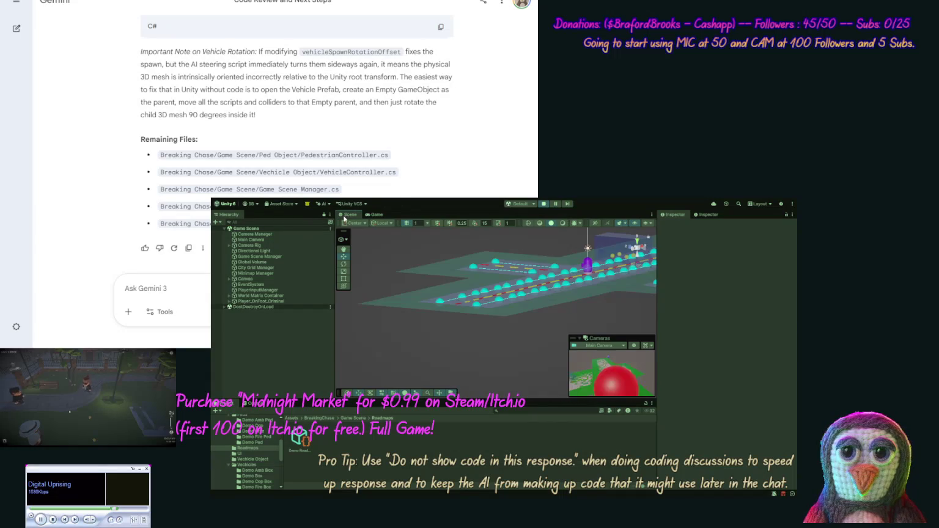
pyautogui.click(534, 307)
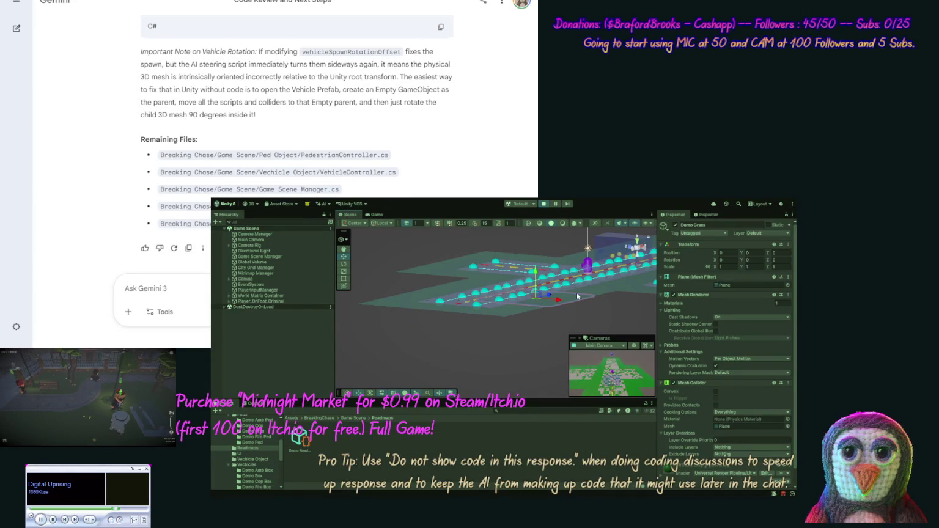
pyautogui.click(559, 309)
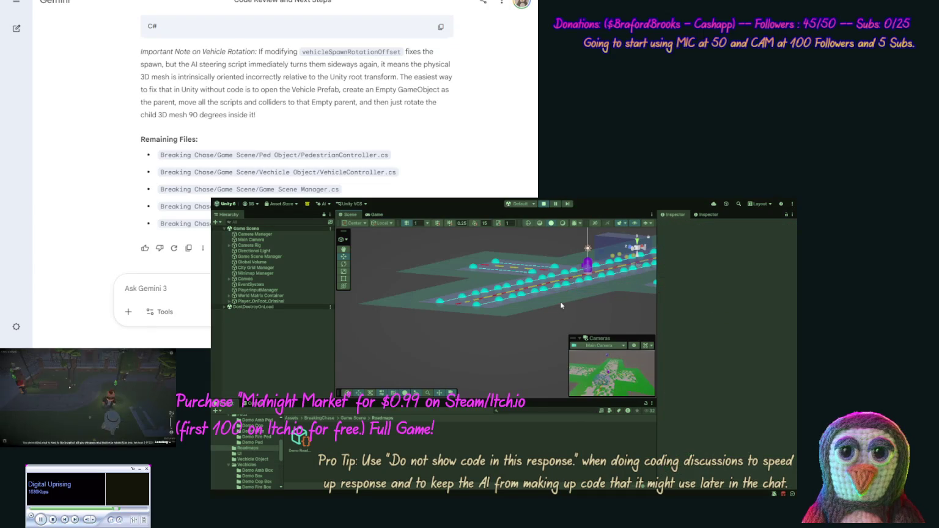
pyautogui.click(479, 290)
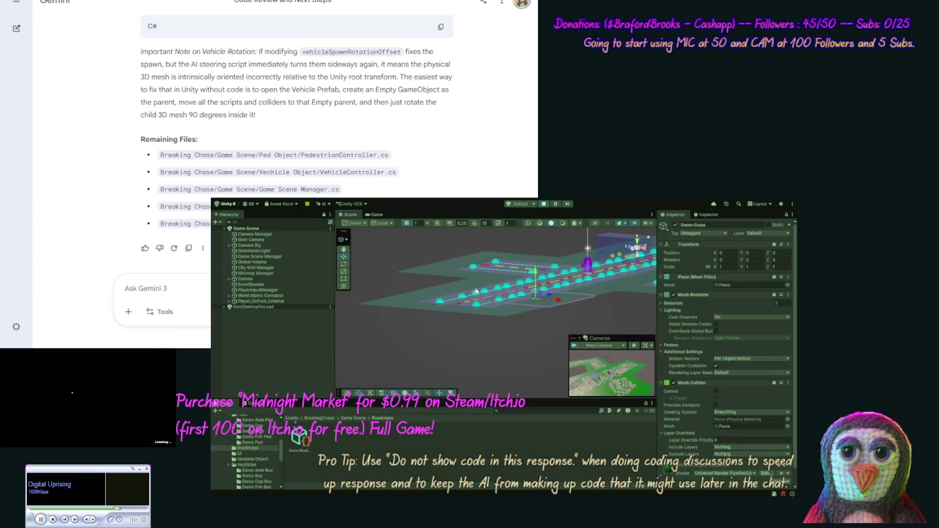
# - Stop the game and set the Game Scene Manager's Spawn Radius to 5
pyautogui.click(544, 205)
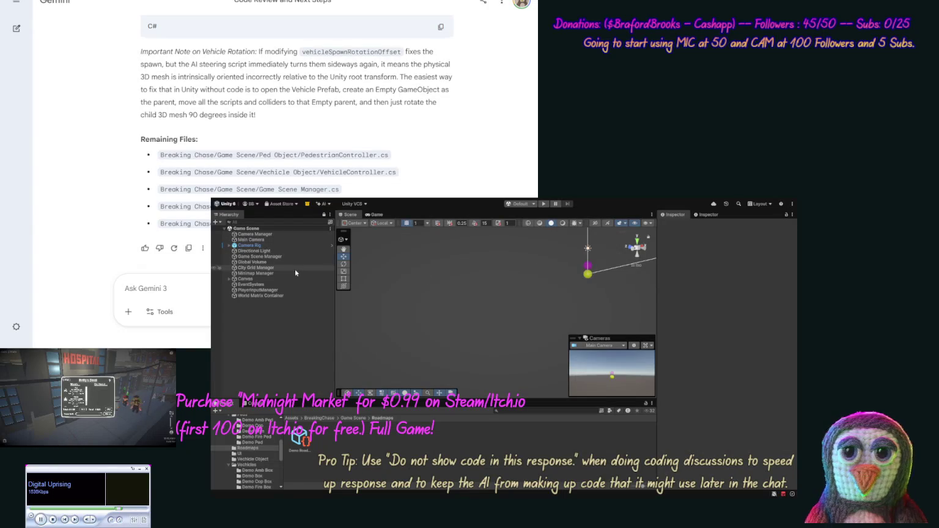
pyautogui.click(260, 257)
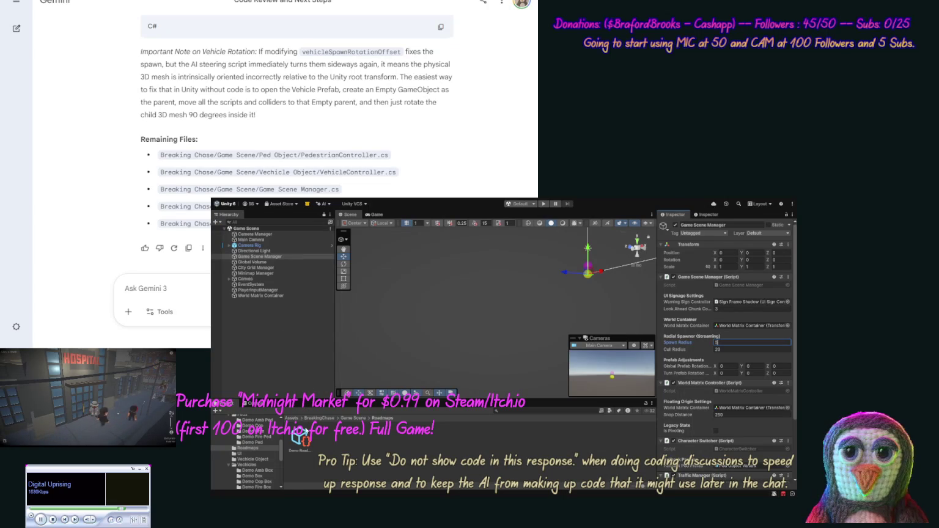
pyautogui.press('Return')
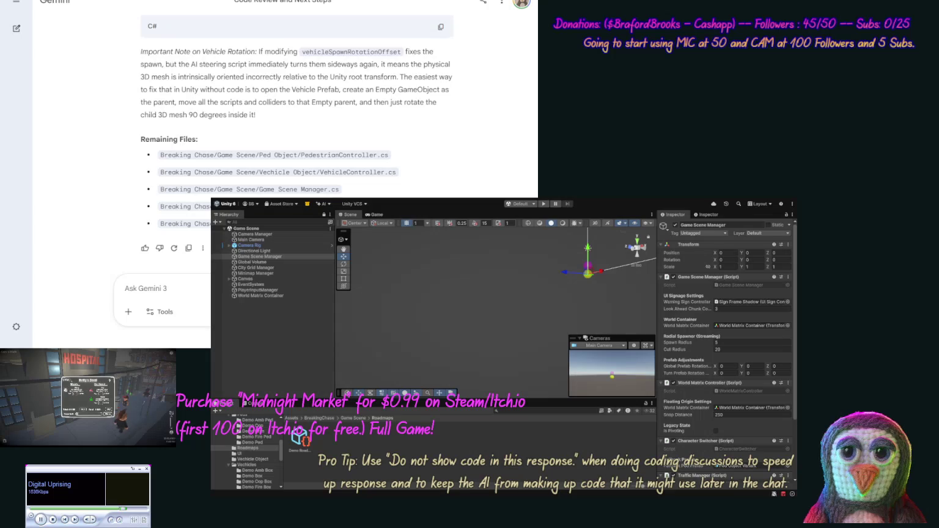
pyautogui.click(126, 288)
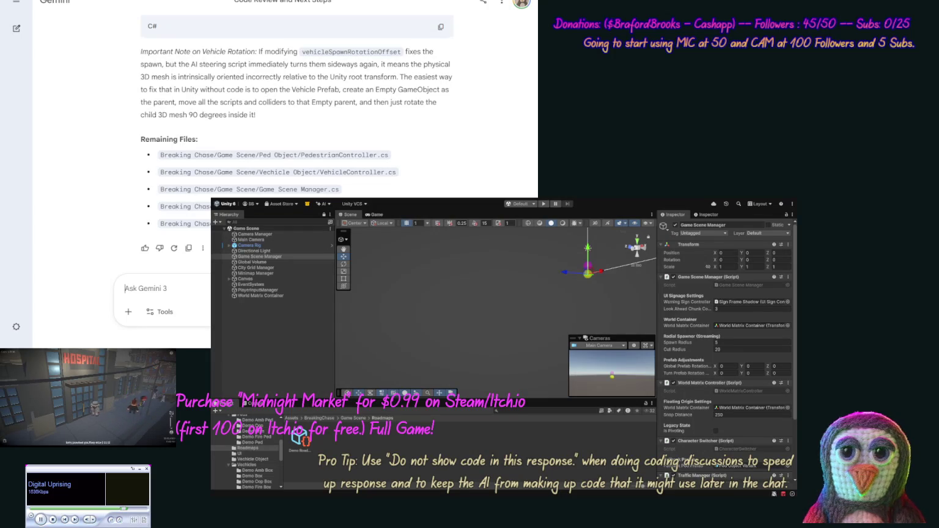
# - Draft a multi-line prompt explaining the full goal, progress so far, and a generation fix, requesting no code
pyautogui.write('Ok we')
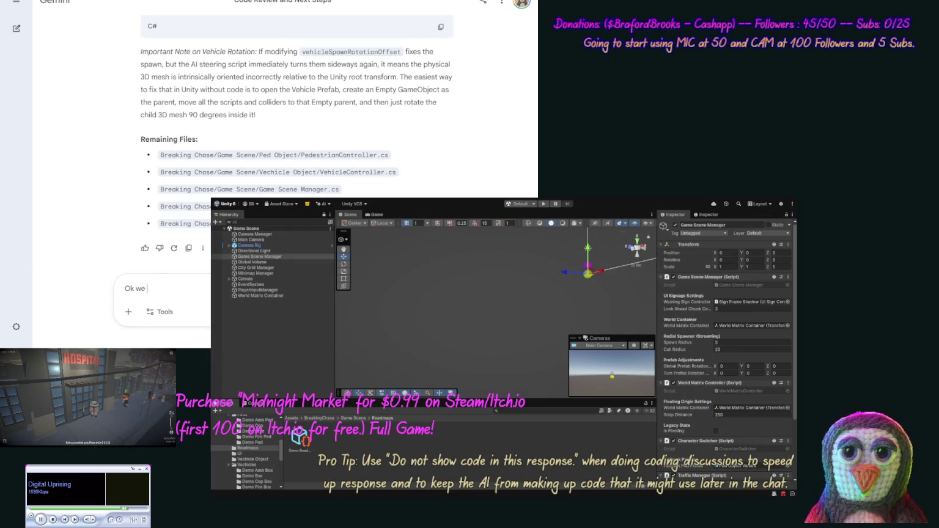
pyautogui.write(' are going to make a')
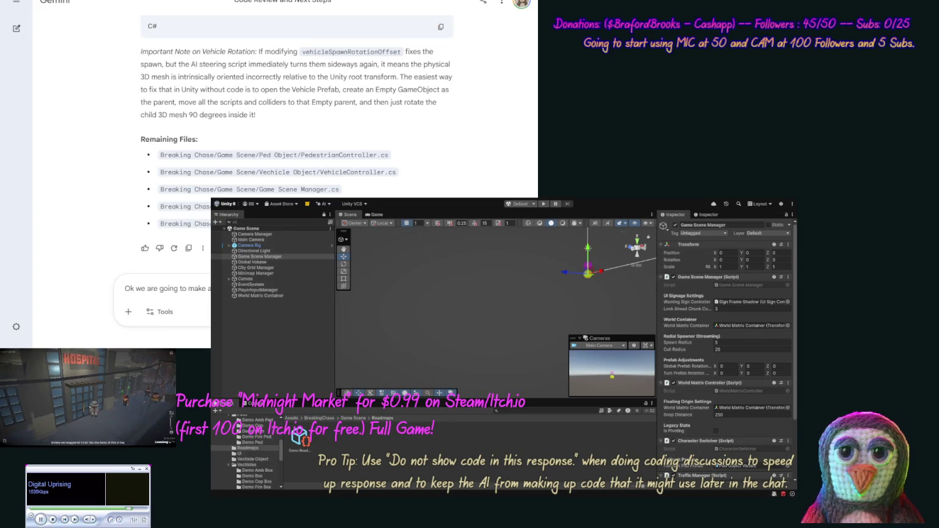
pyautogui.write('with our full goal')
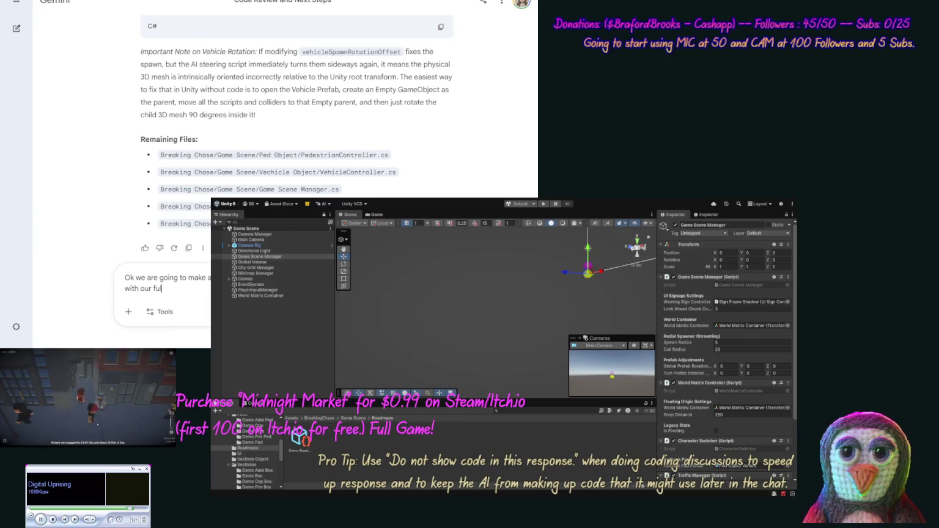
pyautogui.write(' explained')
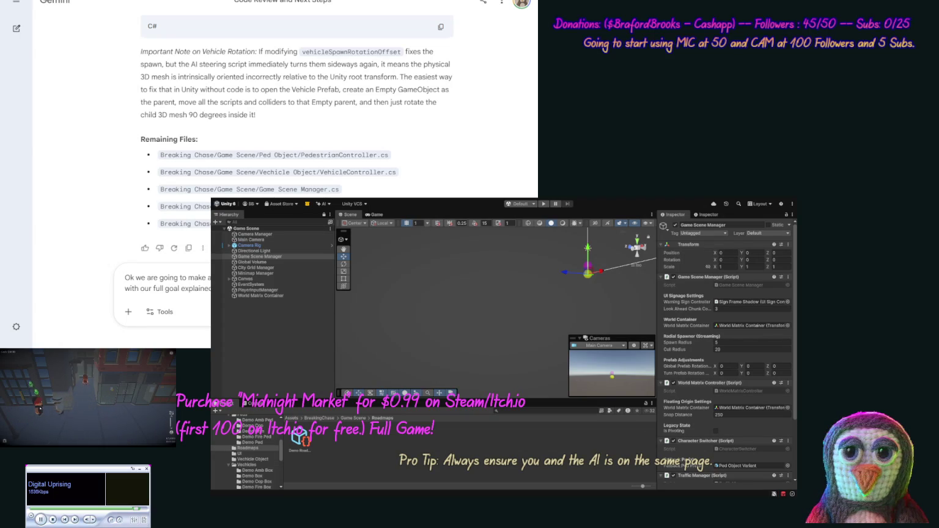
pyautogui.write('done so far, and make a N')
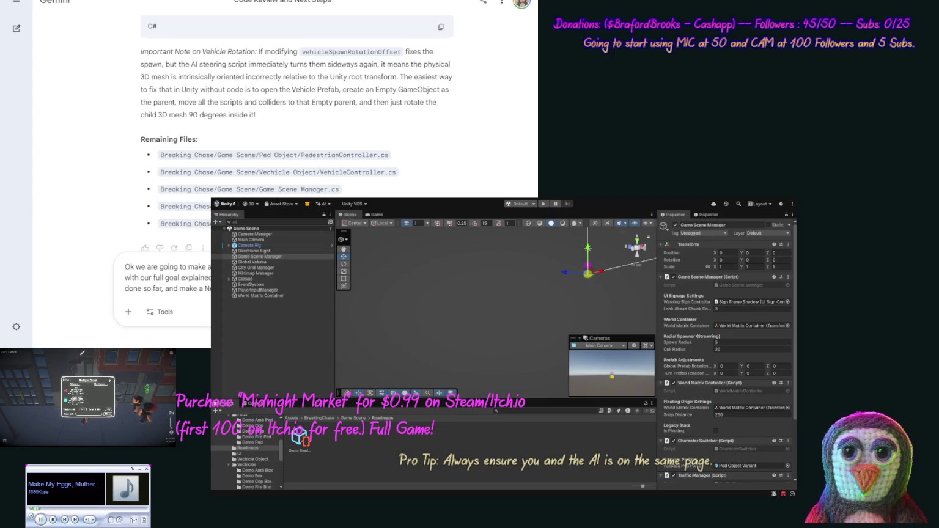
pyautogui.write('generation fix ')
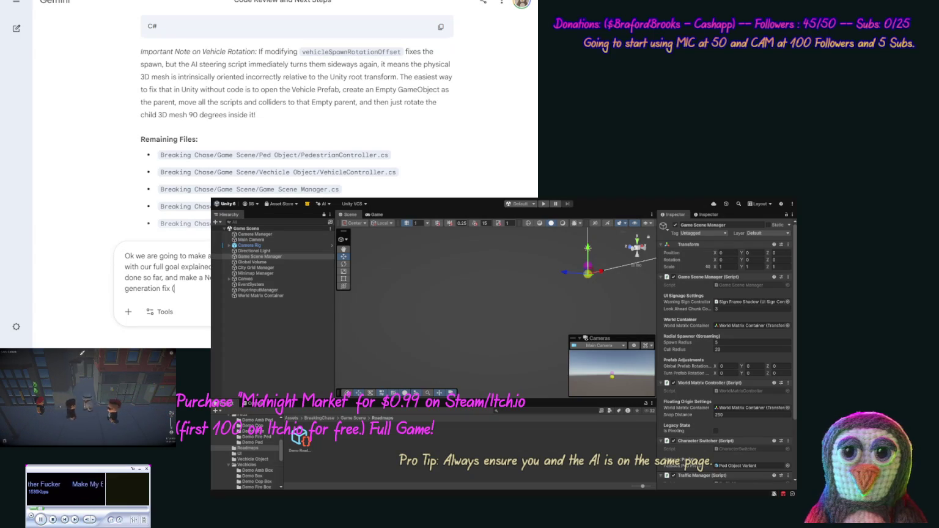
pyautogui.write('(not')
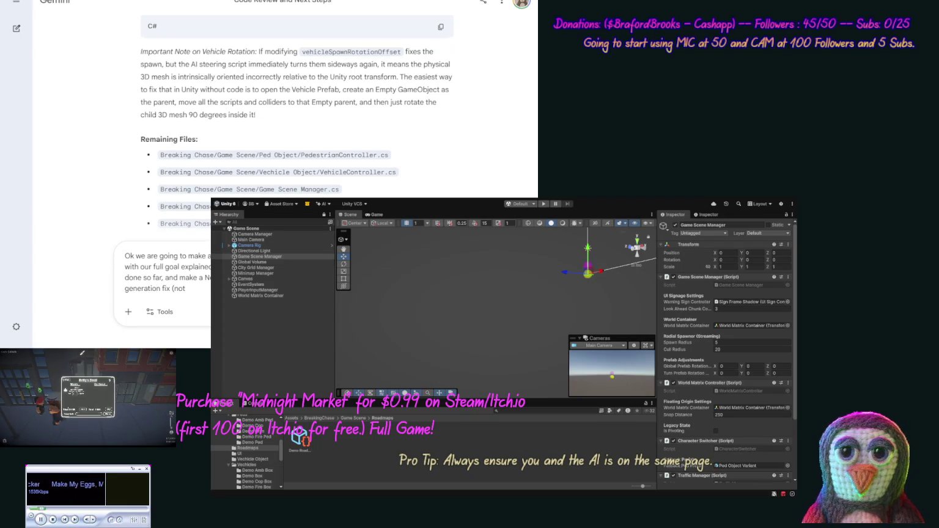
pyautogui.write(' plotting')
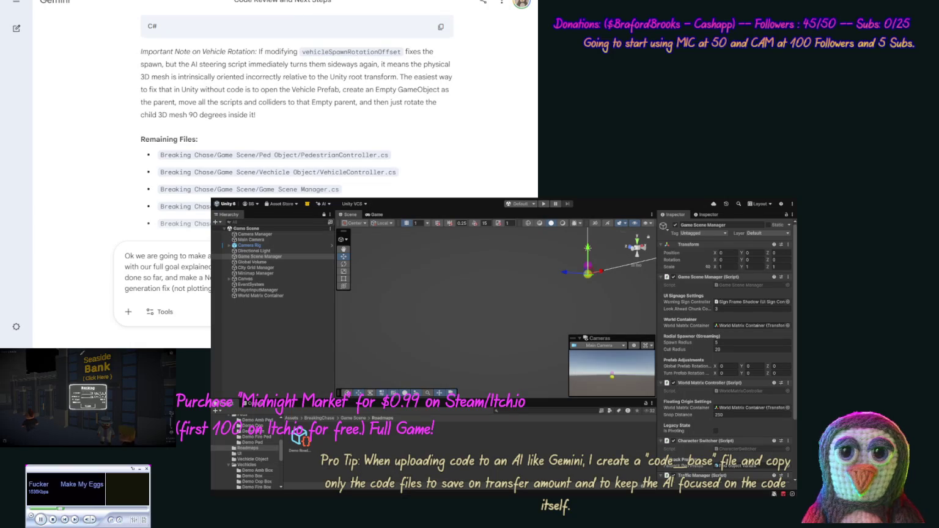
pyautogui.hotkey('ctrl', 'v')
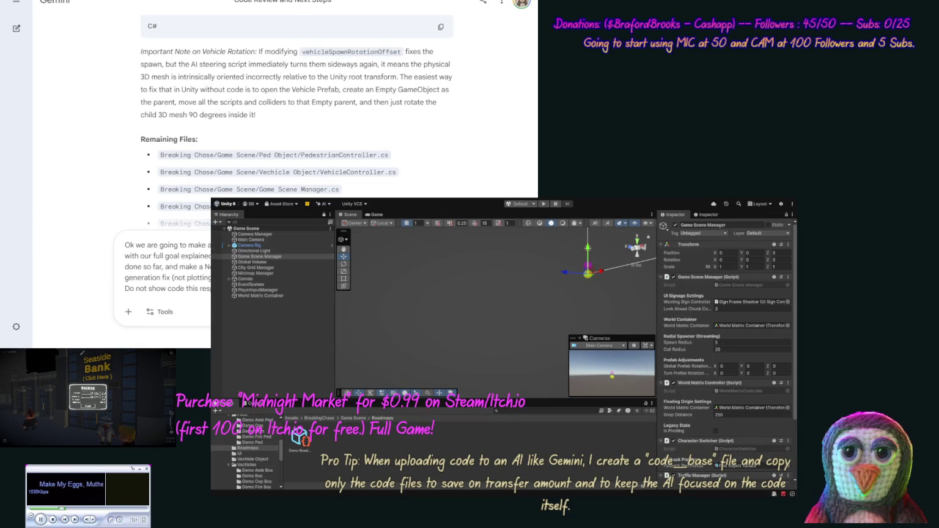
# - Send the prompt and scroll into Gemini's Breaking Chase project overview reply
pyautogui.press('Return')
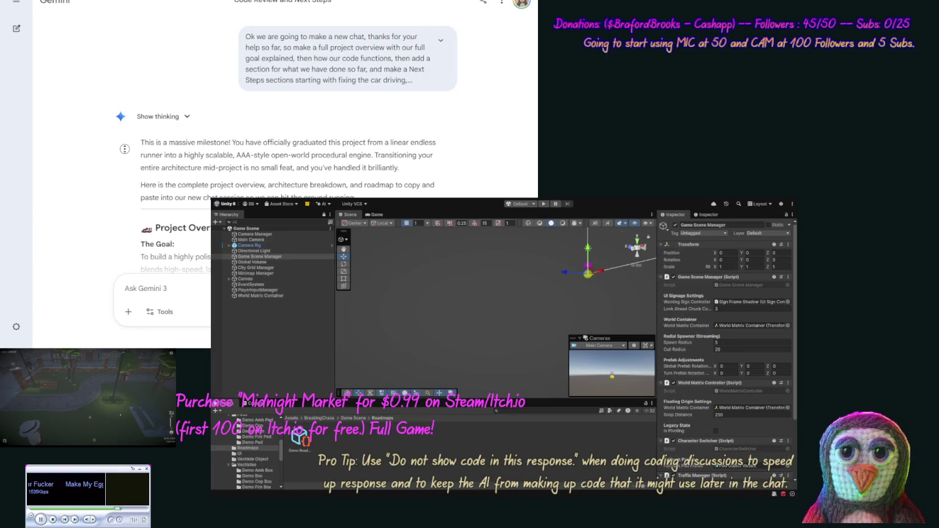
pyautogui.scroll(-3, 118, 174)
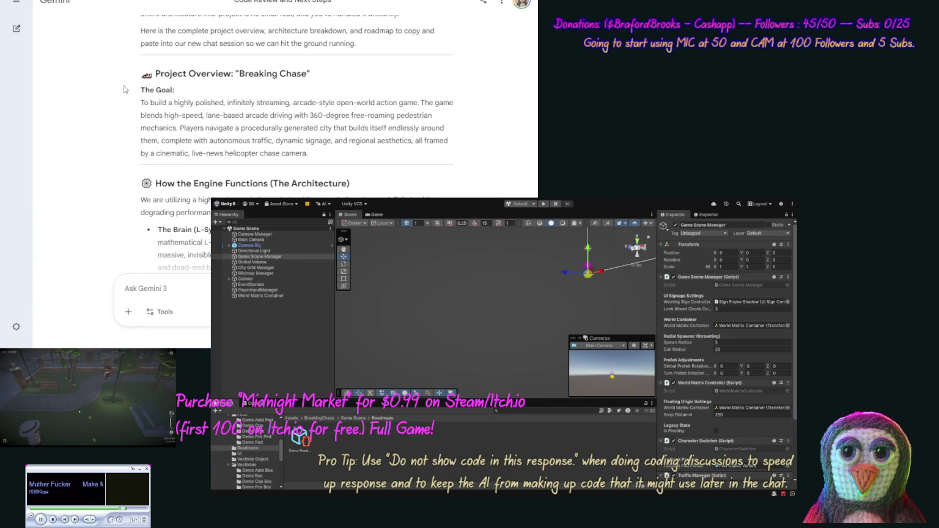
# - Read down through the Breaking Chase project overview reply
pyautogui.scroll(-2, 113, 111)
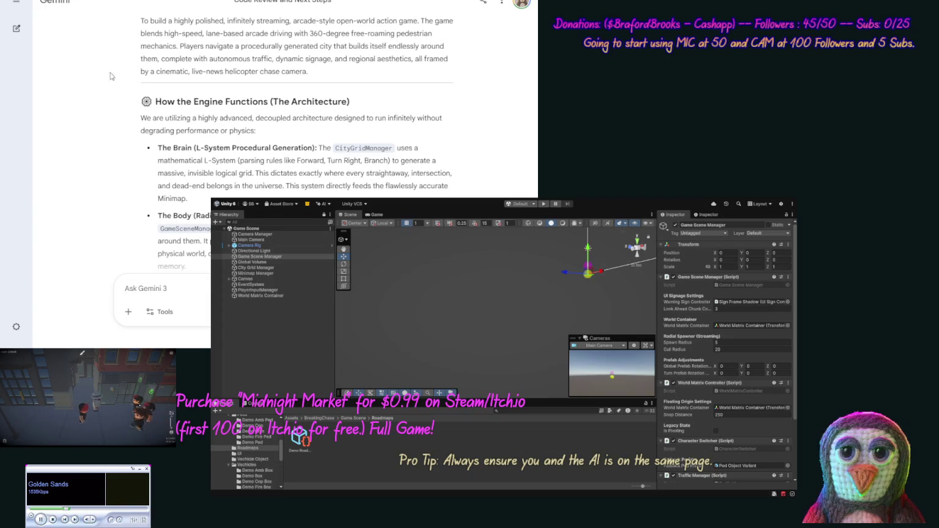
pyautogui.scroll(-2, 104, 76)
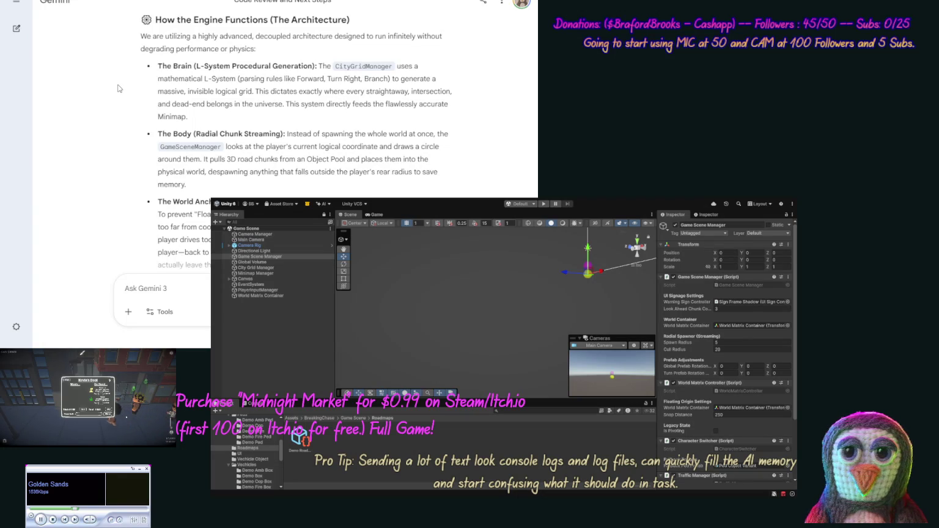
pyautogui.scroll(-3, 119, 115)
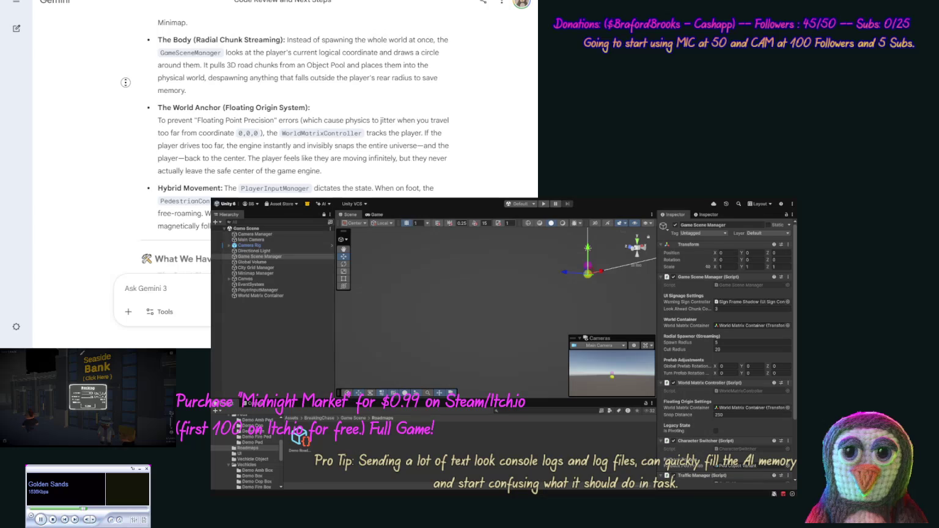
pyautogui.scroll(-3, 123, 93)
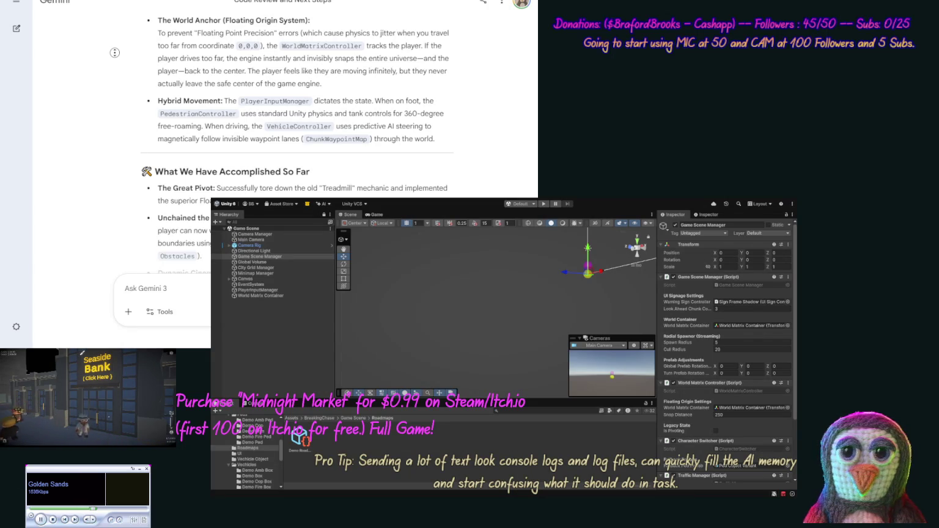
pyautogui.scroll(-1, 113, 74)
pyautogui.scroll(-3, 113, 74)
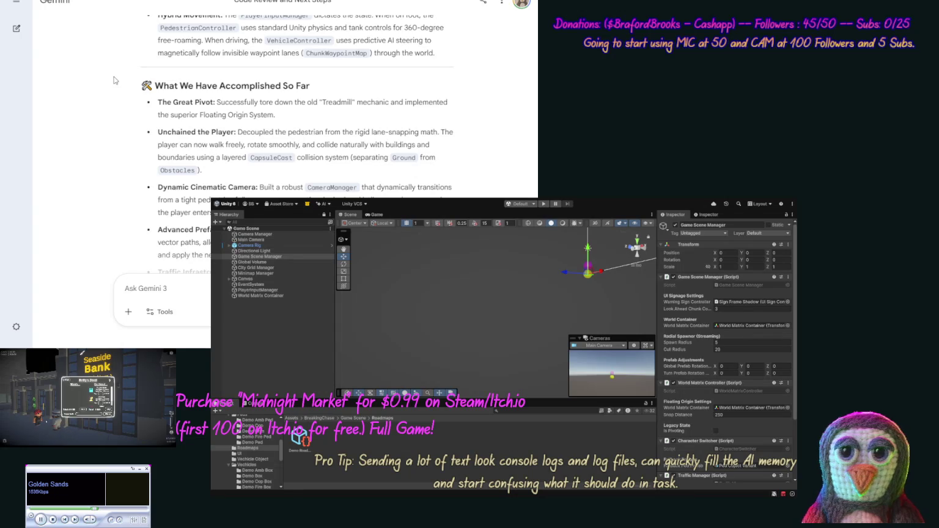
pyautogui.scroll(-4, 114, 75)
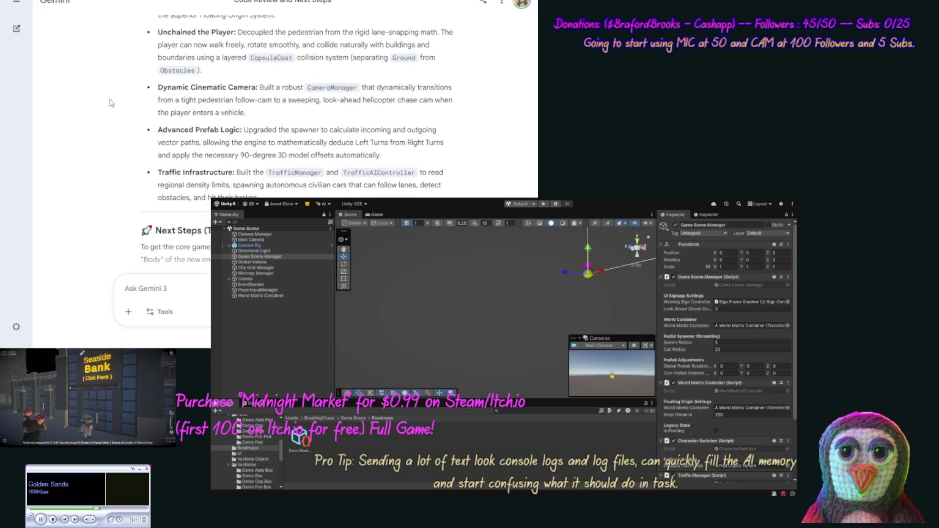
pyautogui.scroll(-4, 109, 98)
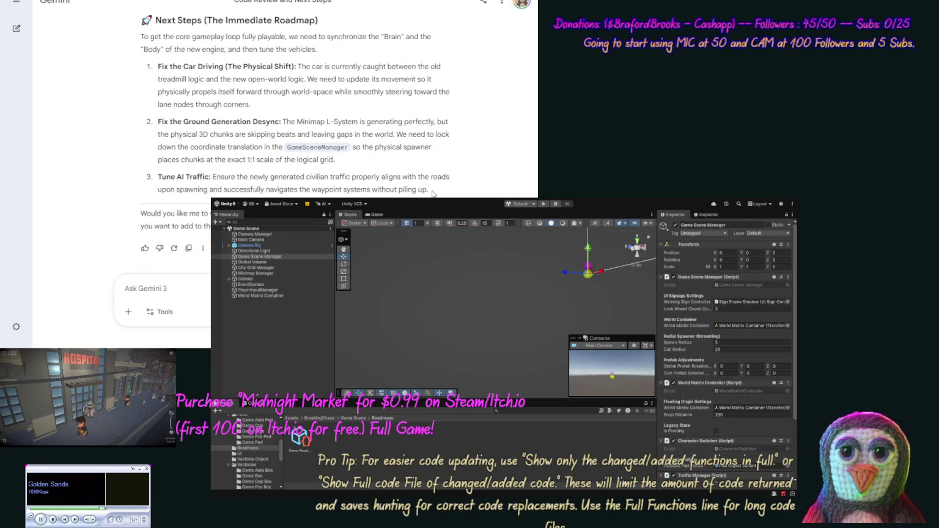
# - Select the Next Steps text, then regenerate the reply as a longer version
pyautogui.moveTo(432, 193)
pyautogui.mouseDown()
pyautogui.moveTo(183, 105)
pyautogui.moveTo(176, 8)
pyautogui.moveTo(150, 147)
pyautogui.moveTo(145, 131)
pyautogui.mouseUp()
pyautogui.click(145, 131)
pyautogui.scroll(-10, 137, 184)
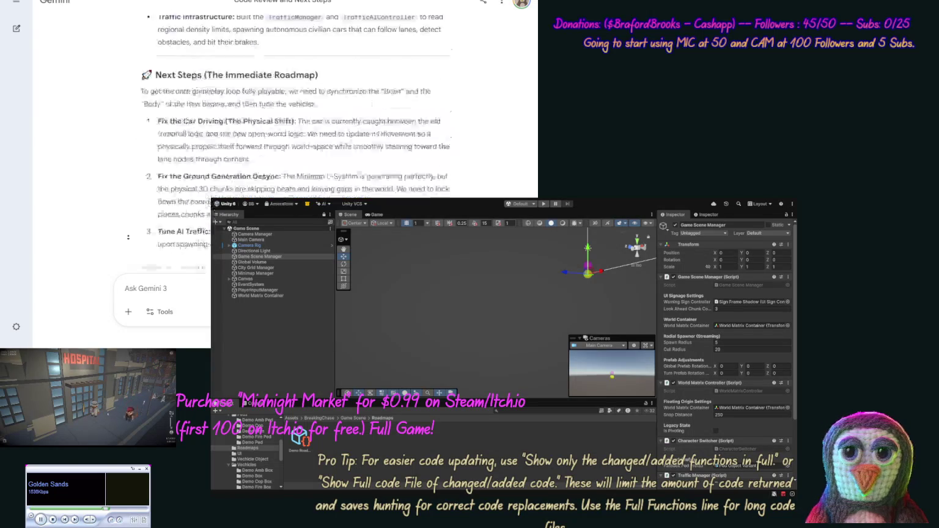
pyautogui.click(175, 249)
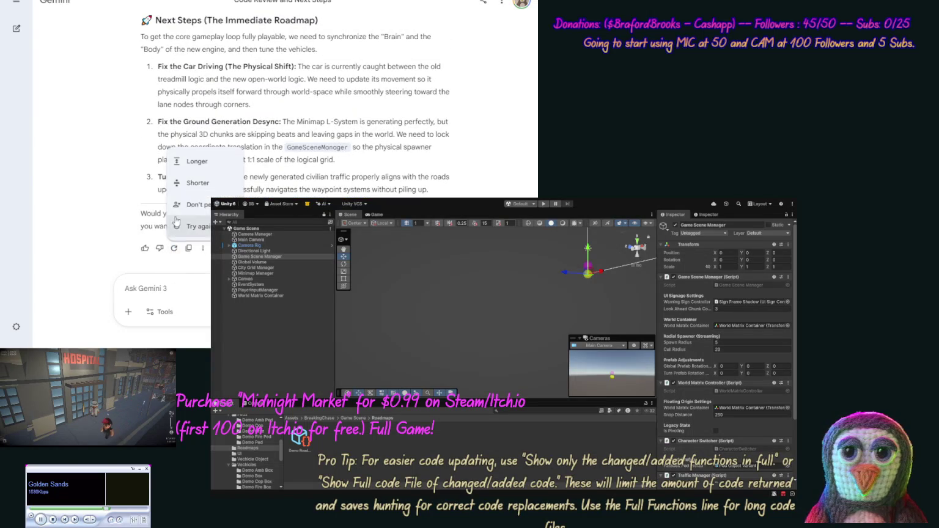
pyautogui.click(196, 161)
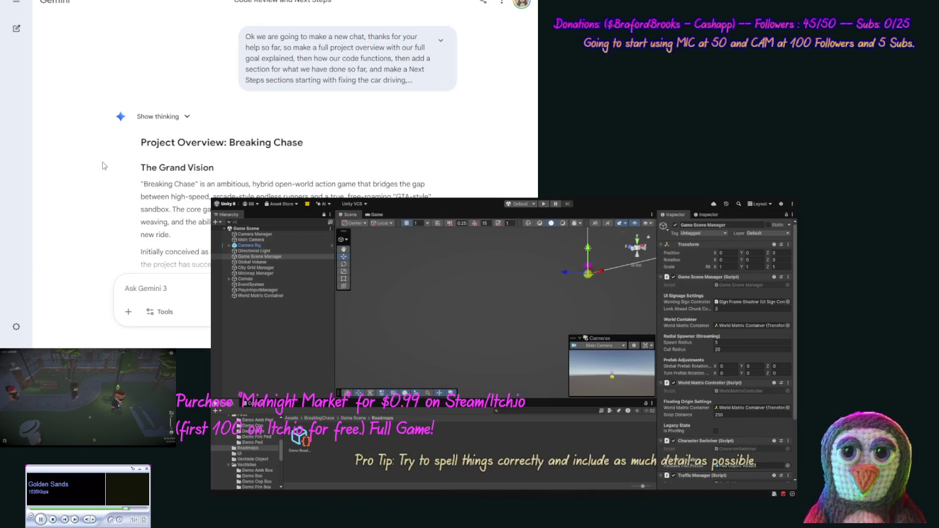
pyautogui.scroll(-3, 99, 177)
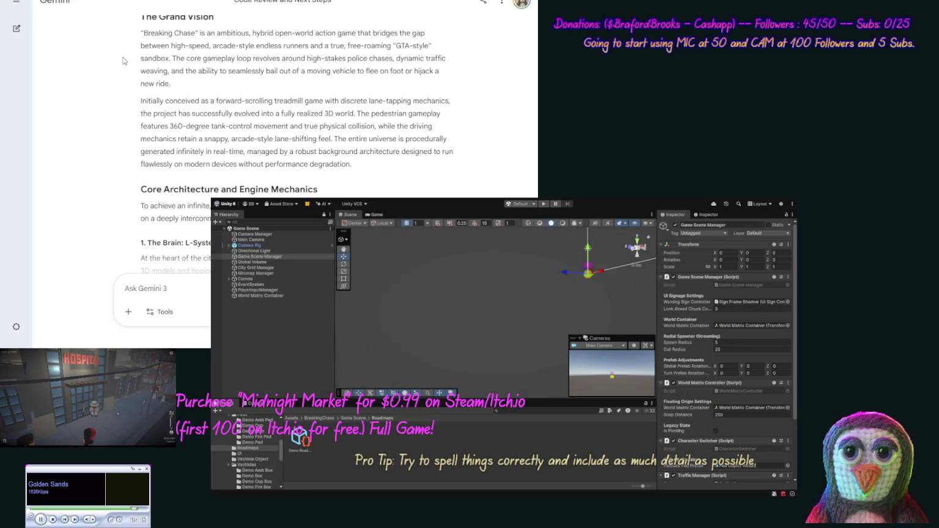
pyautogui.scroll(-1, 123, 71)
pyautogui.scroll(-2, 123, 71)
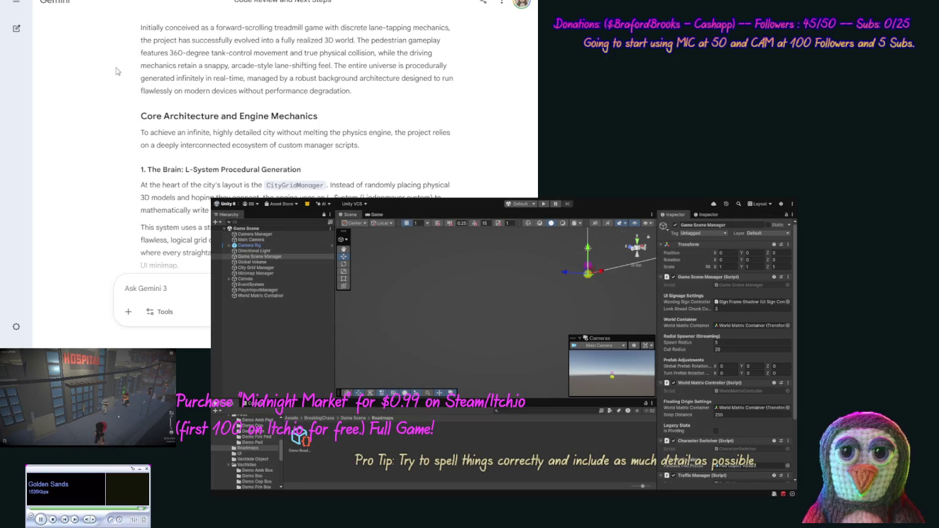
pyautogui.scroll(-3, 296, 143)
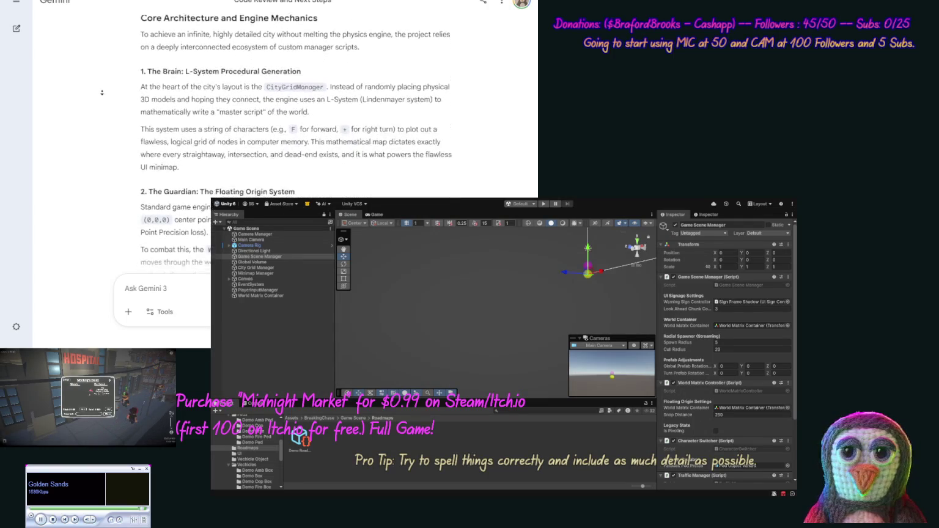
pyautogui.scroll(-5, 98, 101)
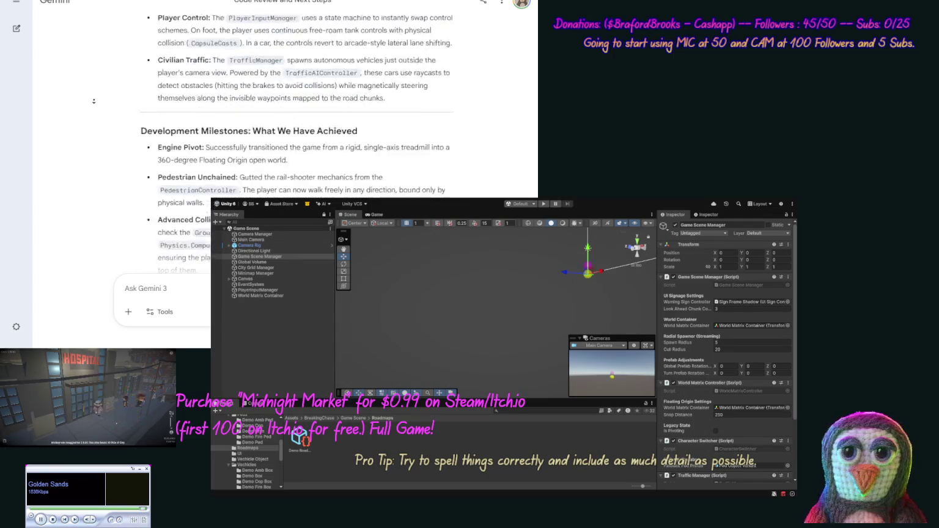
pyautogui.scroll(-8, 93, 101)
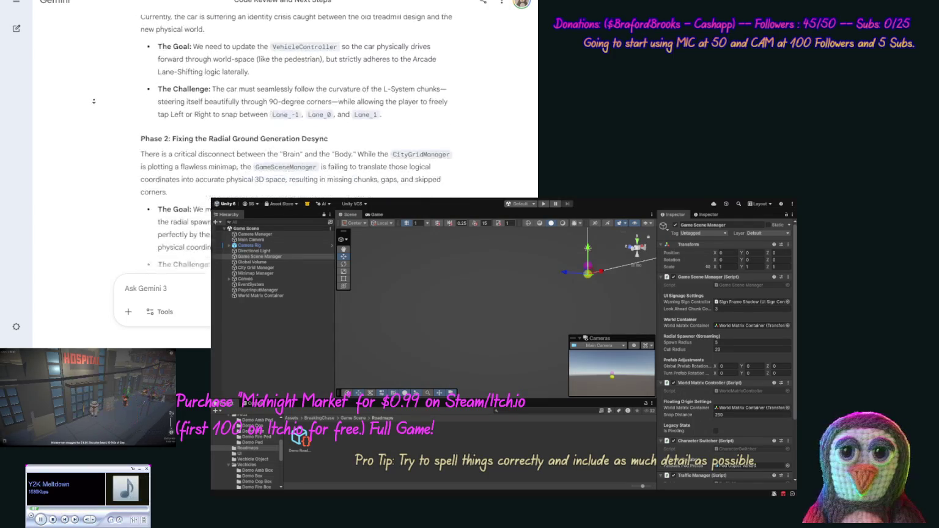
pyautogui.scroll(-1, 93, 101)
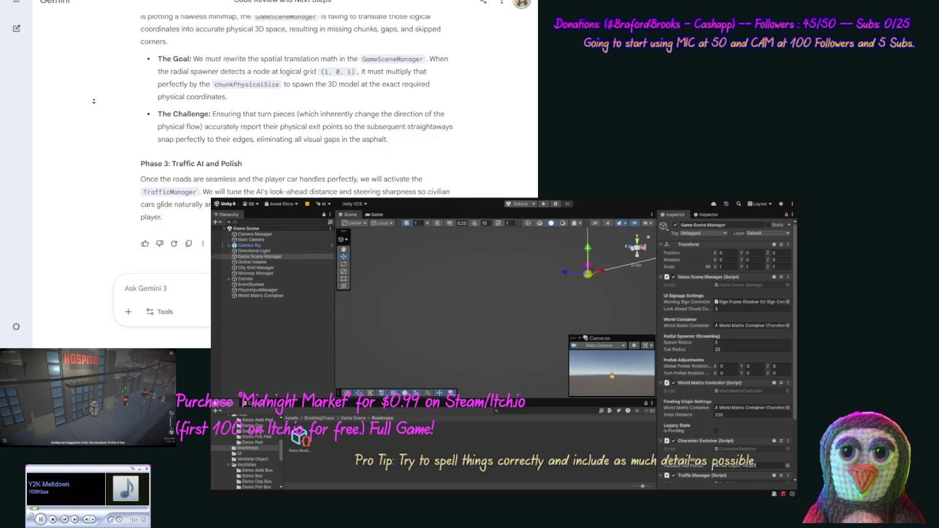
# - Copy Gemini's overview reply and add it to the Breaking Chase notebook as a Pasted Text source
pyautogui.click(188, 243)
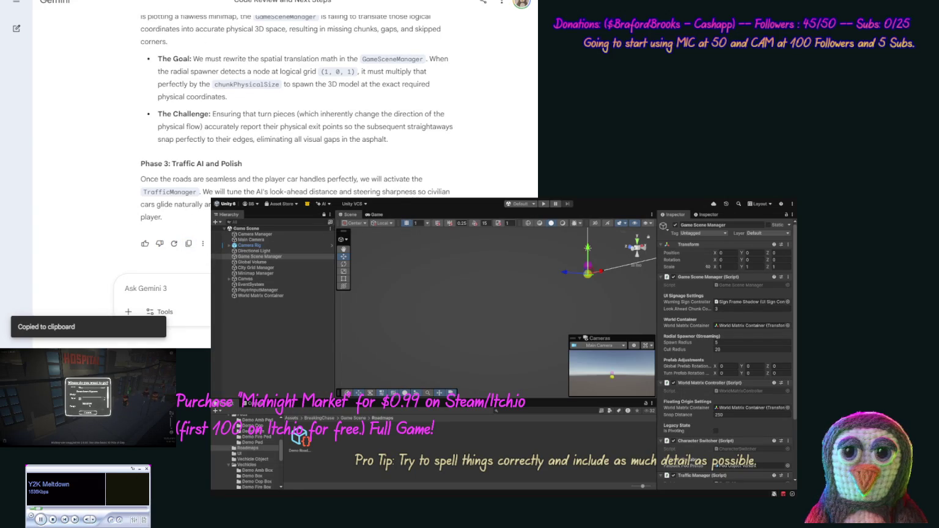
pyautogui.hotkey('ctrl', 'Tab')
pyautogui.click(71, 51)
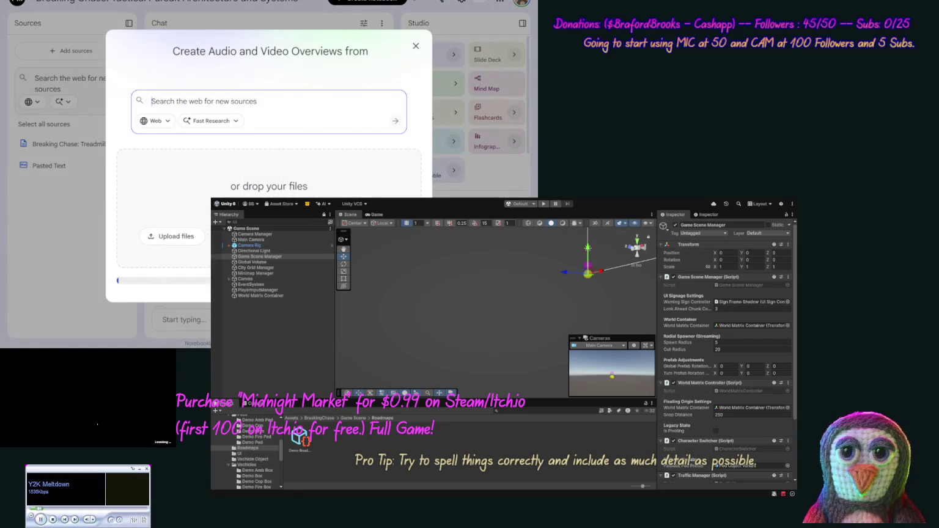
pyautogui.click(361, 236)
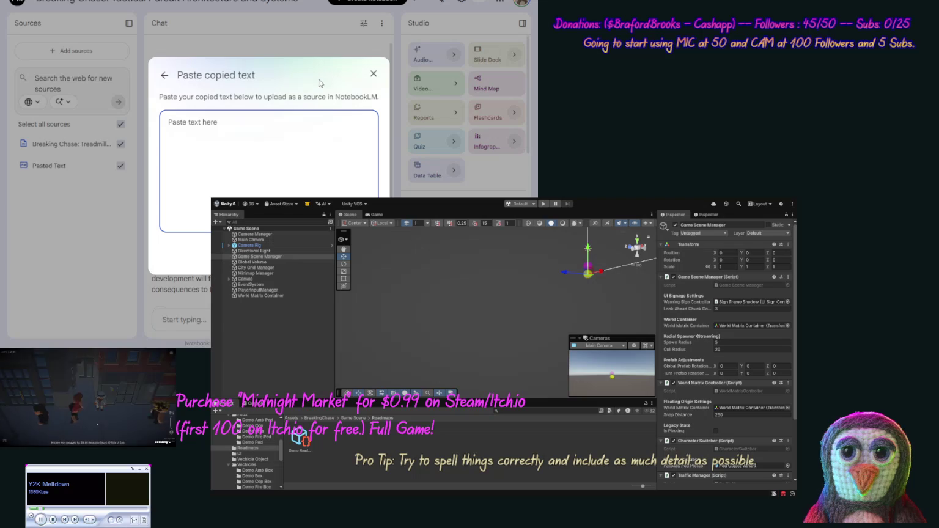
pyautogui.hotkey('ctrl', 'v')
pyautogui.click(358, 260)
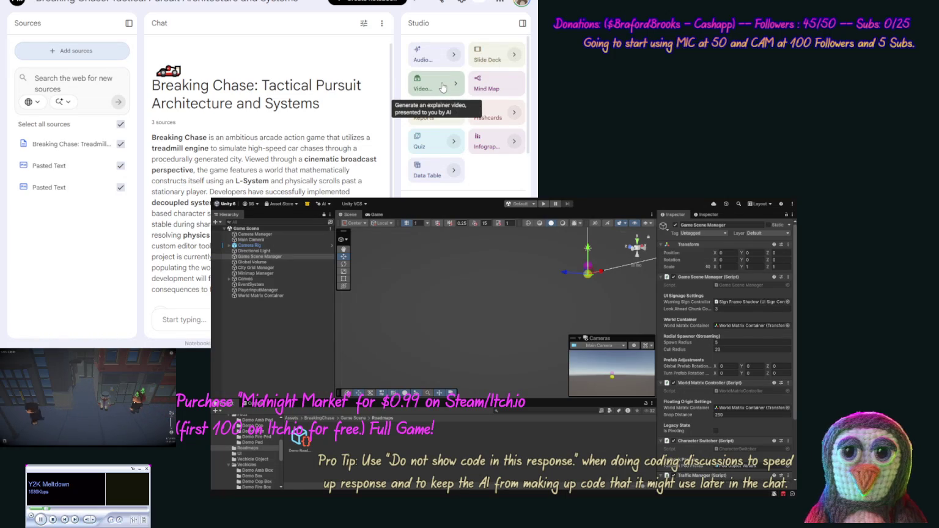
# - Look over the Video Overview and Audio Overview customization options, trying Long length, without generating
pyautogui.click(443, 87)
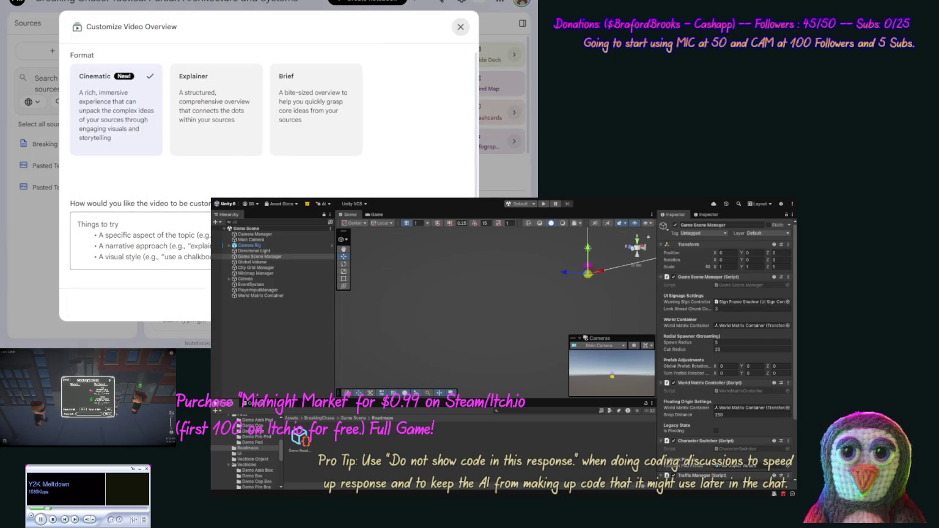
pyautogui.click(460, 26)
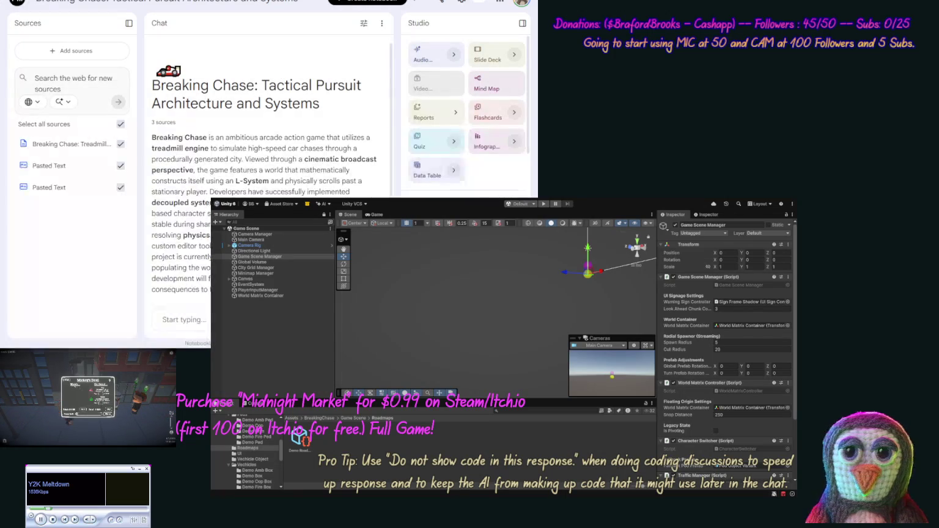
pyautogui.click(454, 54)
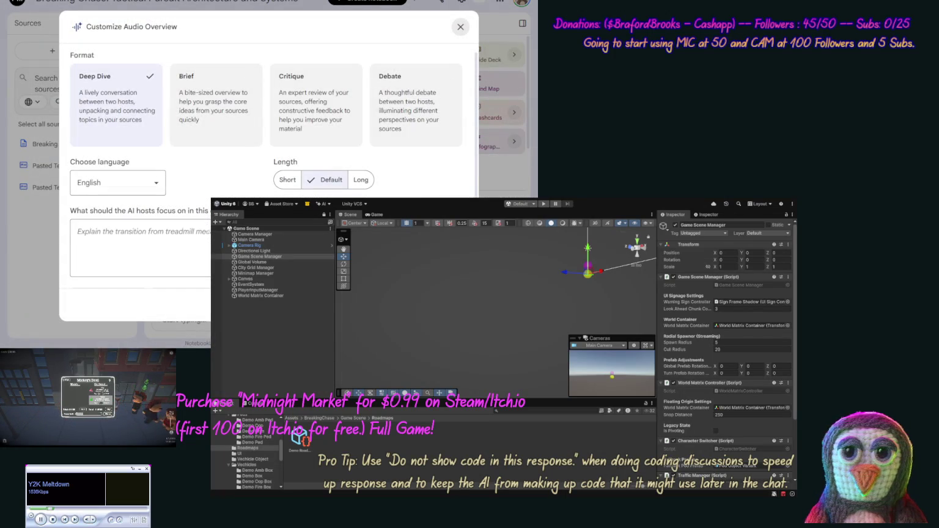
pyautogui.click(364, 188)
pyautogui.click(461, 26)
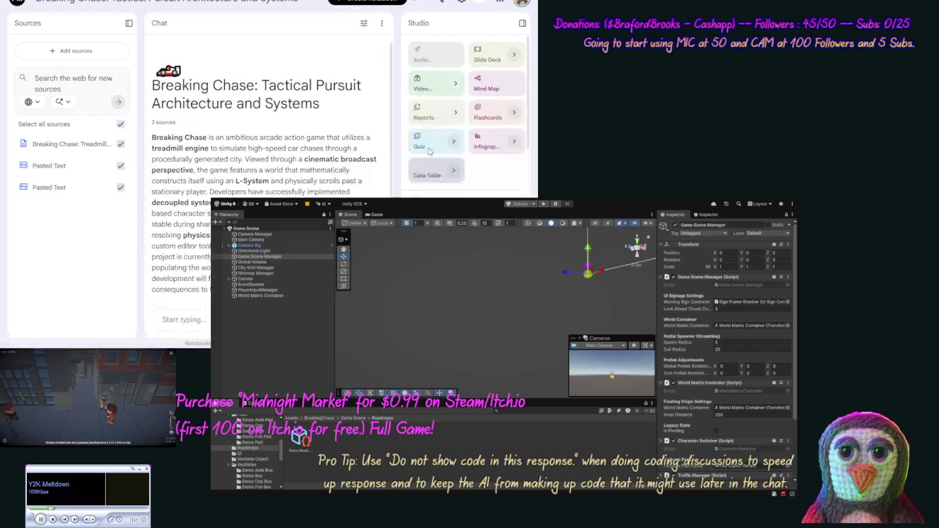
# - Reopen and dismiss the Audio Overview options, then return to the Gemini code-review chat
pyautogui.click(453, 55)
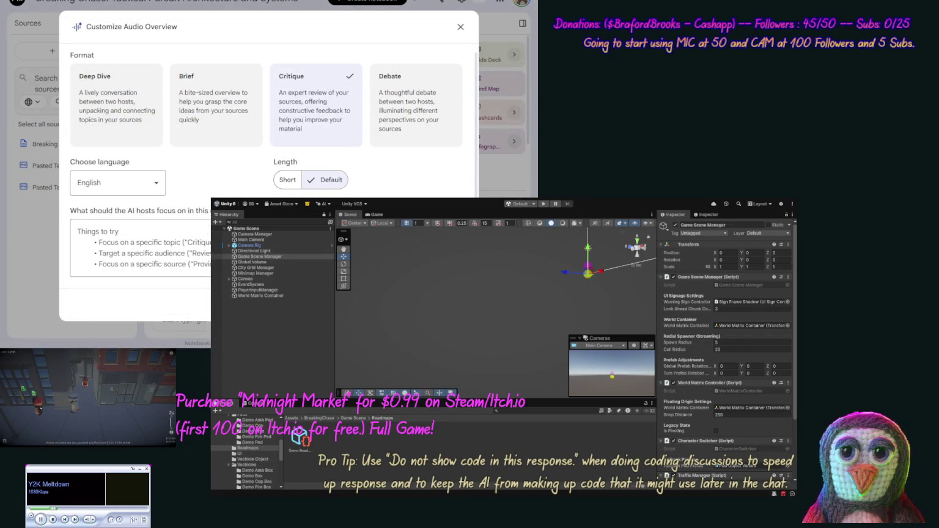
pyautogui.press('Escape')
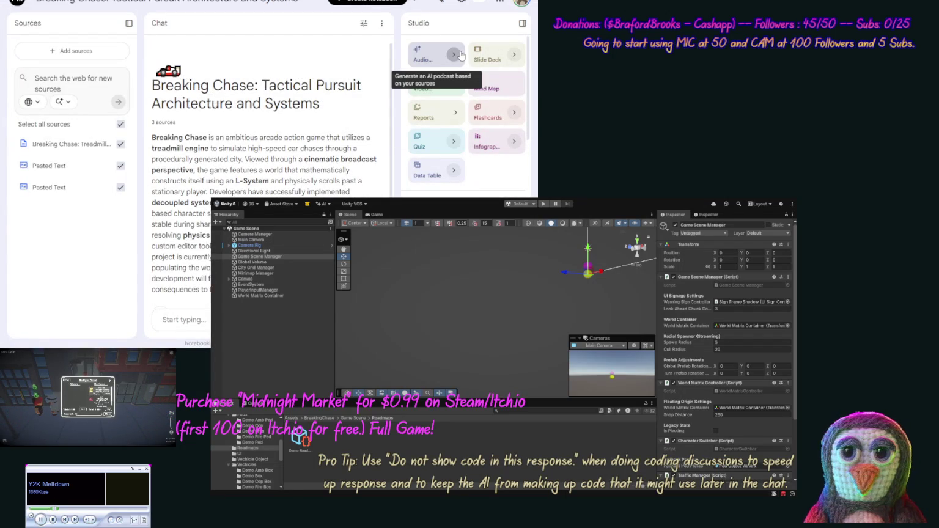
pyautogui.click(457, 56)
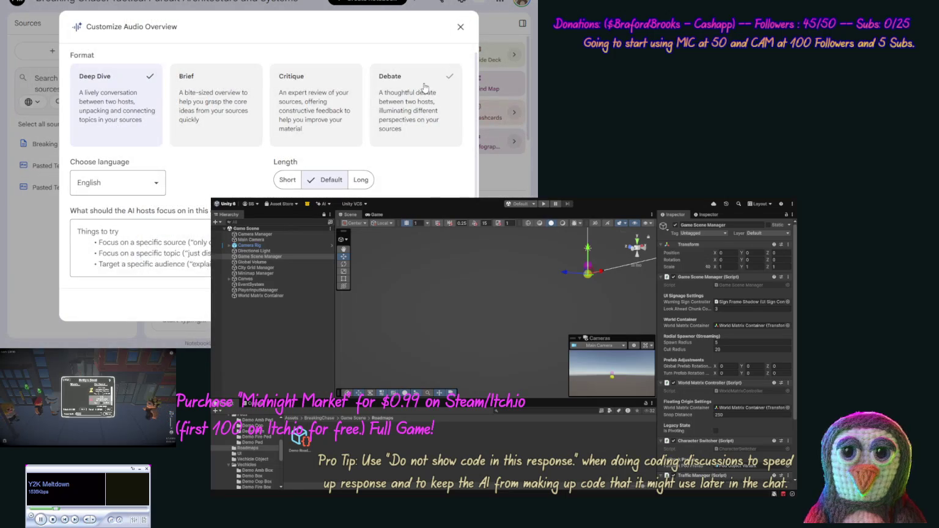
pyautogui.press('Escape')
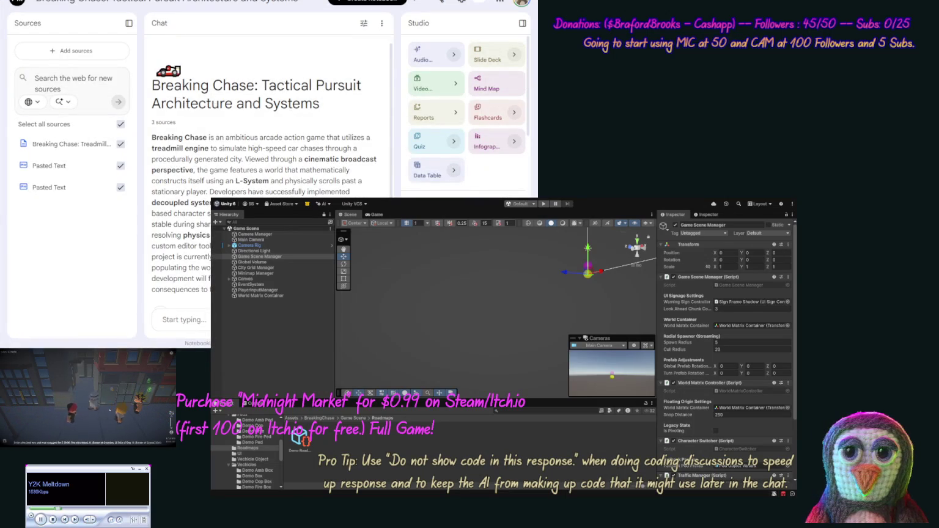
pyautogui.hotkey('alt', 'Tab')
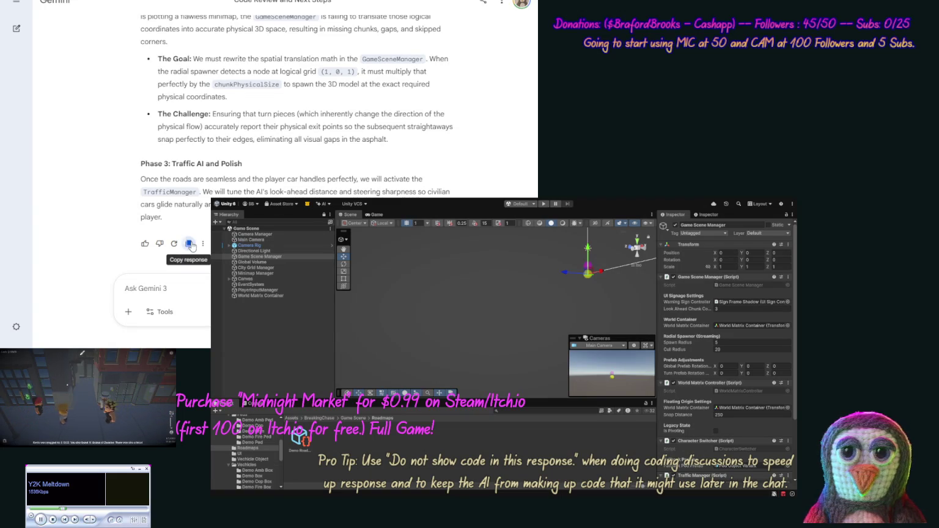
# - Copy Gemini's next-steps reply and paste the saved resume-project prompt into a new chat
pyautogui.click(189, 243)
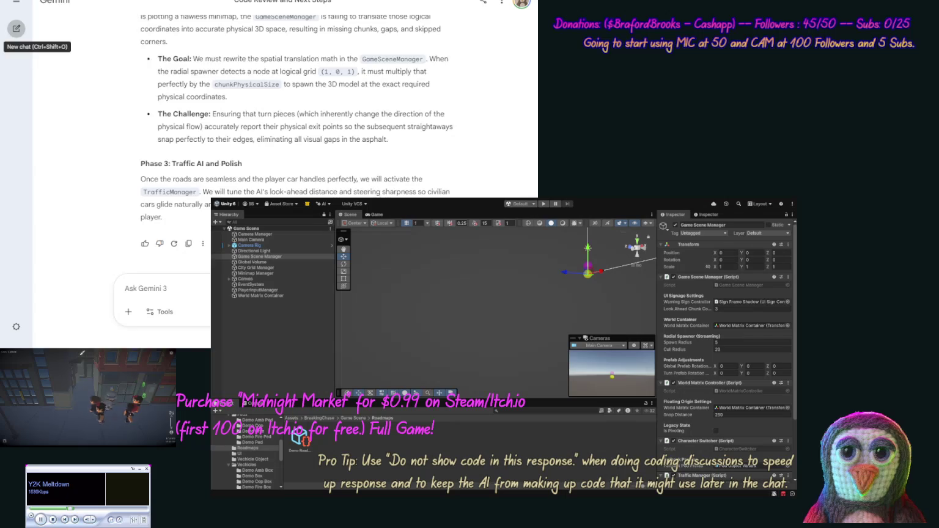
pyautogui.click(16, 28)
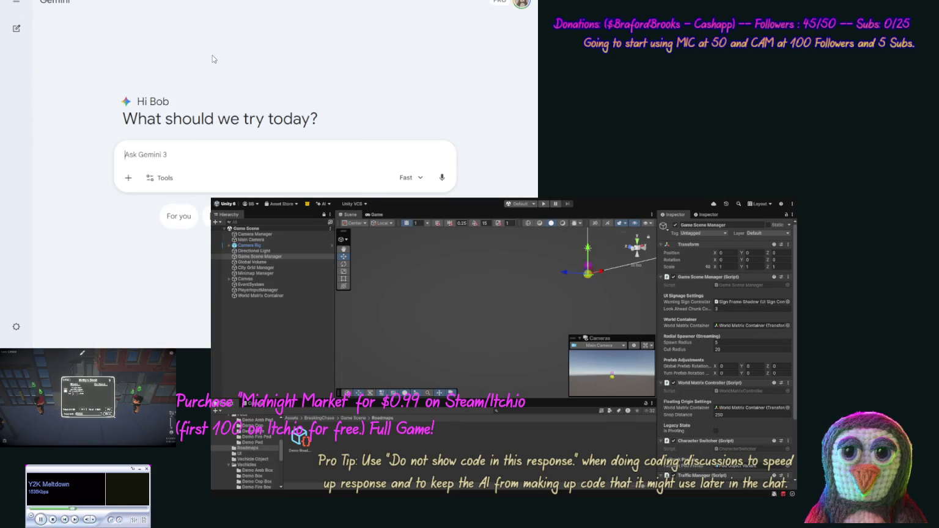
pyautogui.hotkey('ctrl', 'v')
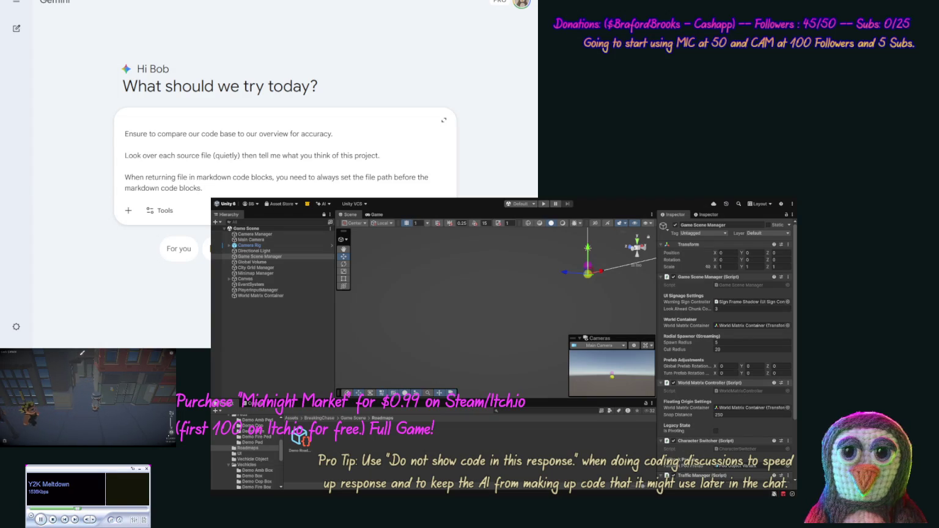
# - Insert the copied next-steps plan right after the [overview] tag in the prompt
pyautogui.click(293, 162)
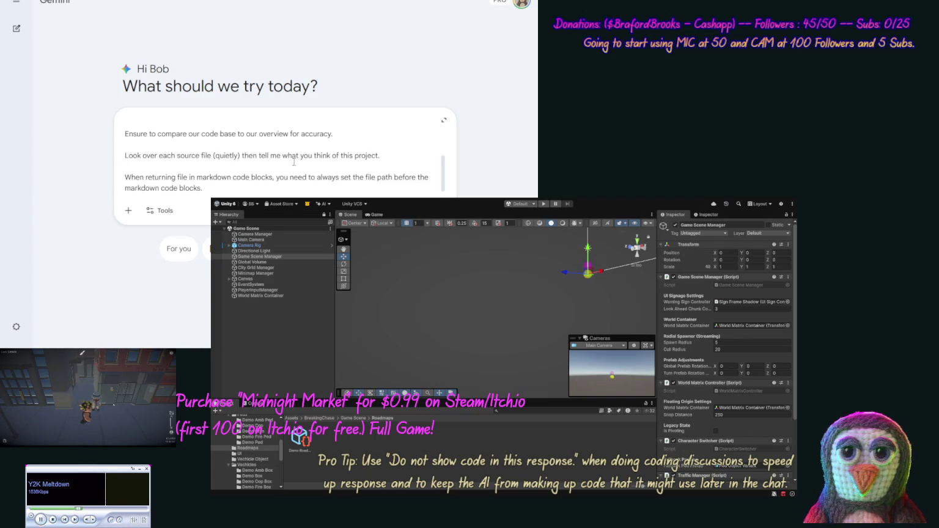
pyautogui.hotkey('ctrl', 'Home')
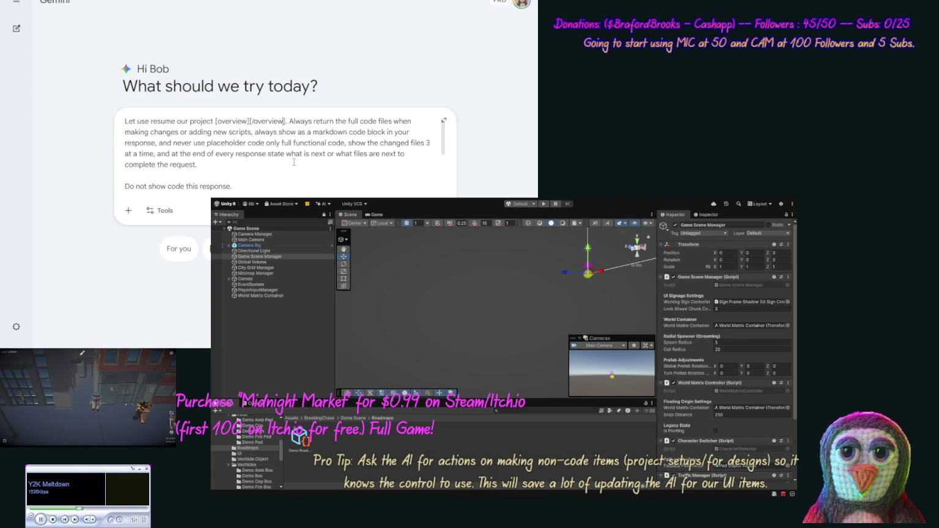
pyautogui.hotkey('ctrl', 'Right')
pyautogui.hotkey('ctrl', 'Right')
pyautogui.hotkey('ctrl', 'Right')
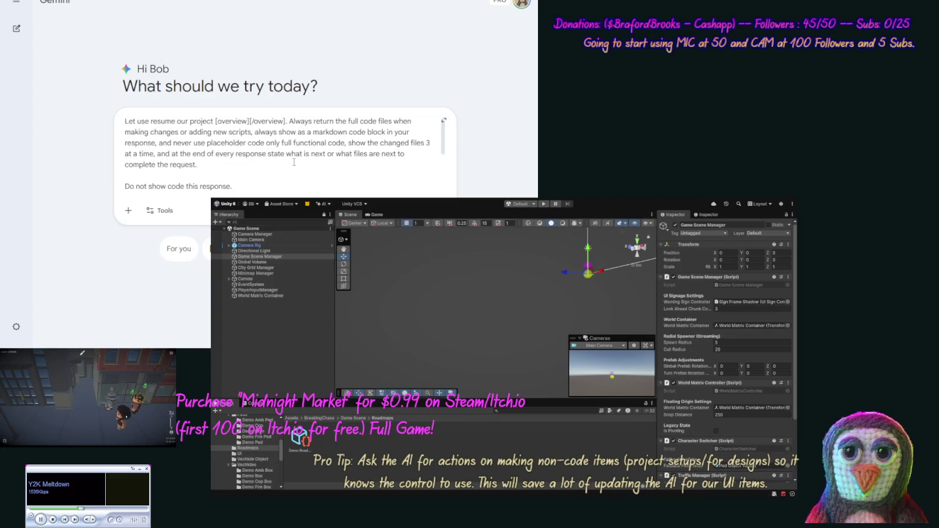
pyautogui.hotkey('ctrl', 'v')
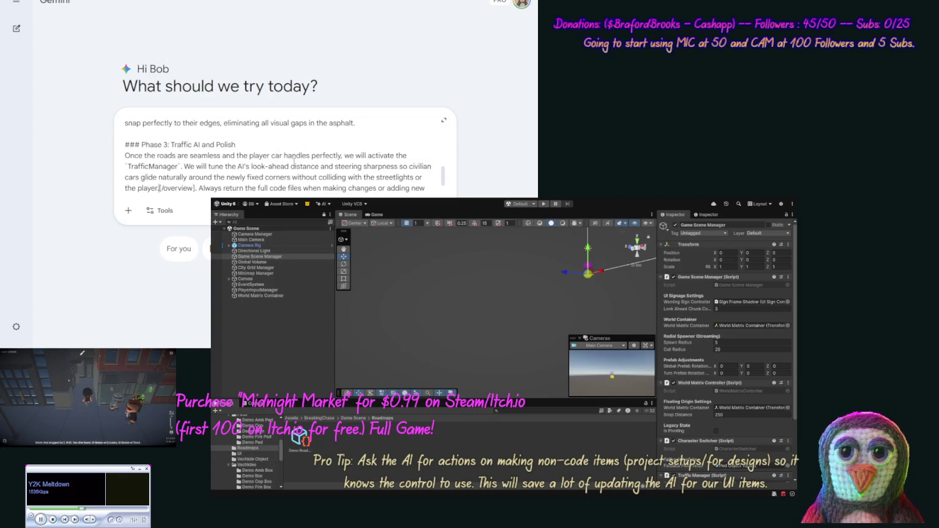
pyautogui.hotkey('ctrl', 'End')
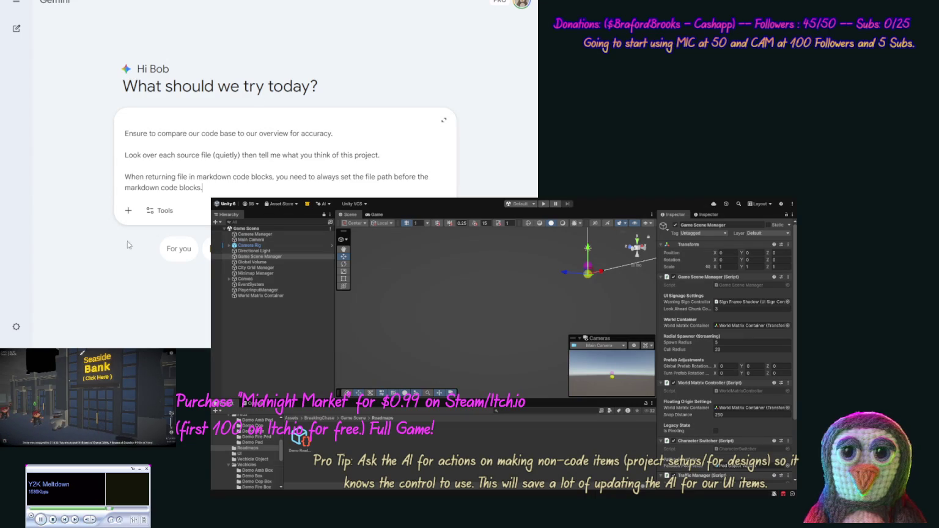
pyautogui.click(129, 210)
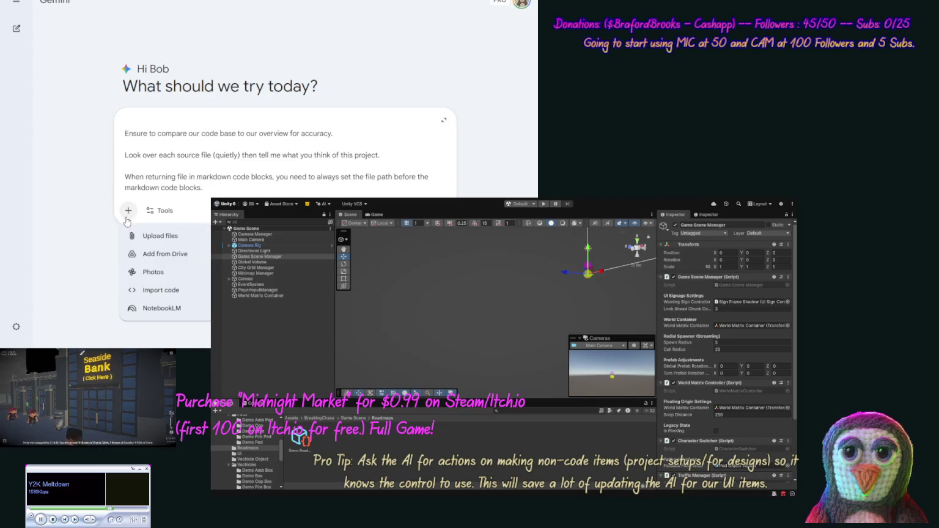
# - Attach the Breaking Chase code folder via Import code and send the prompt
pyautogui.click(134, 293)
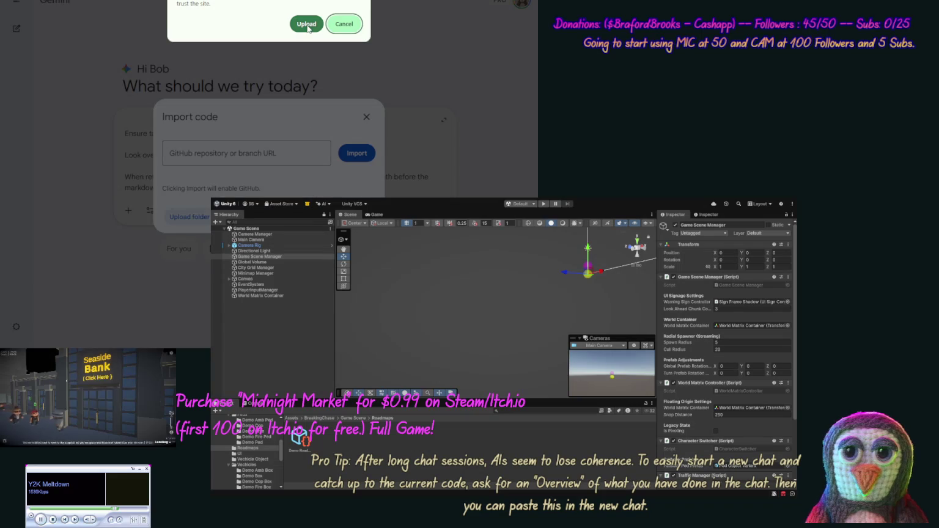
pyautogui.click(343, 23)
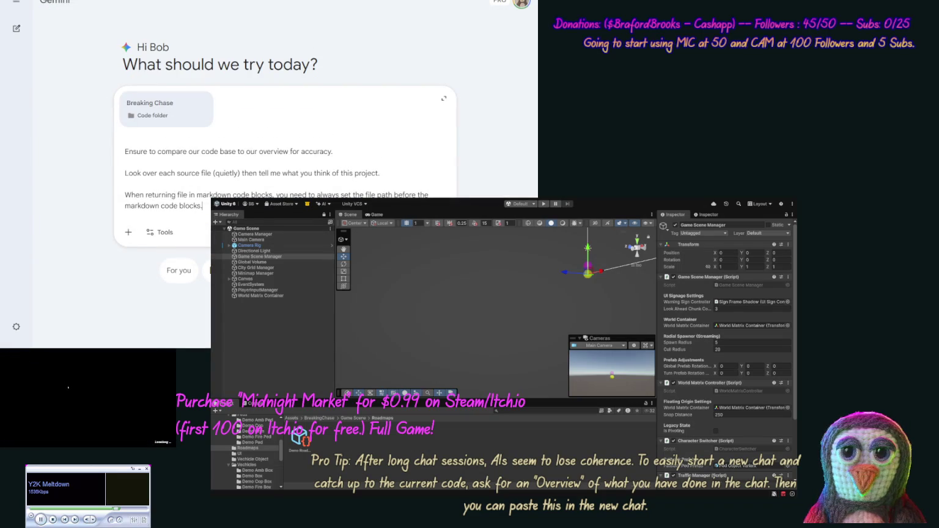
pyautogui.press('Return')
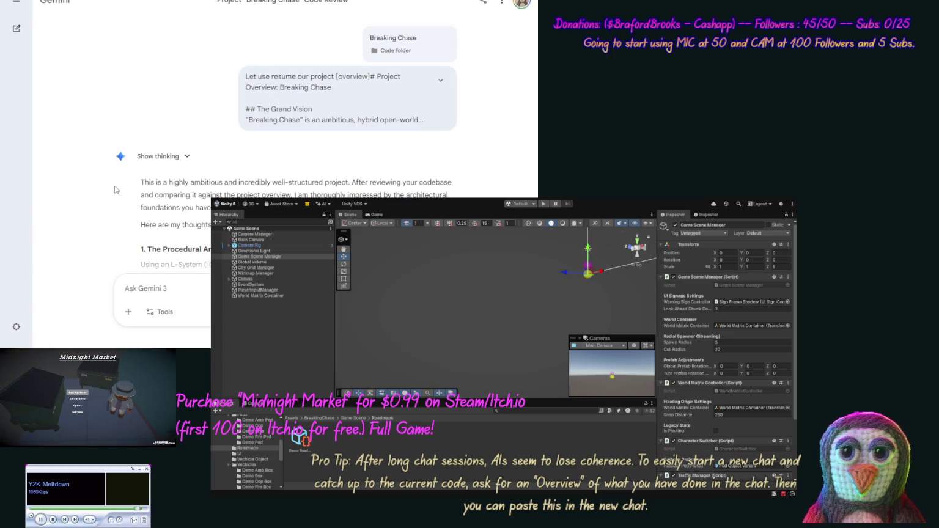
pyautogui.scroll(-2, 111, 219)
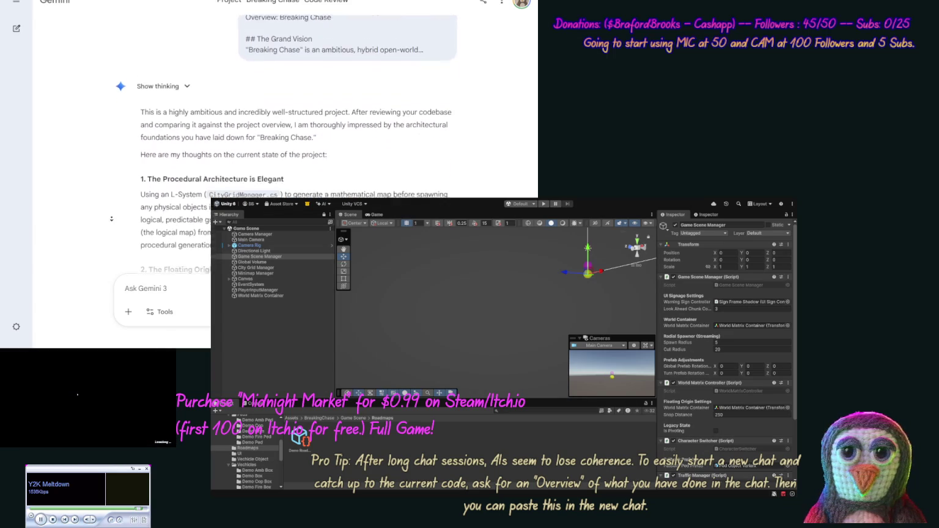
pyautogui.scroll(-2, 111, 218)
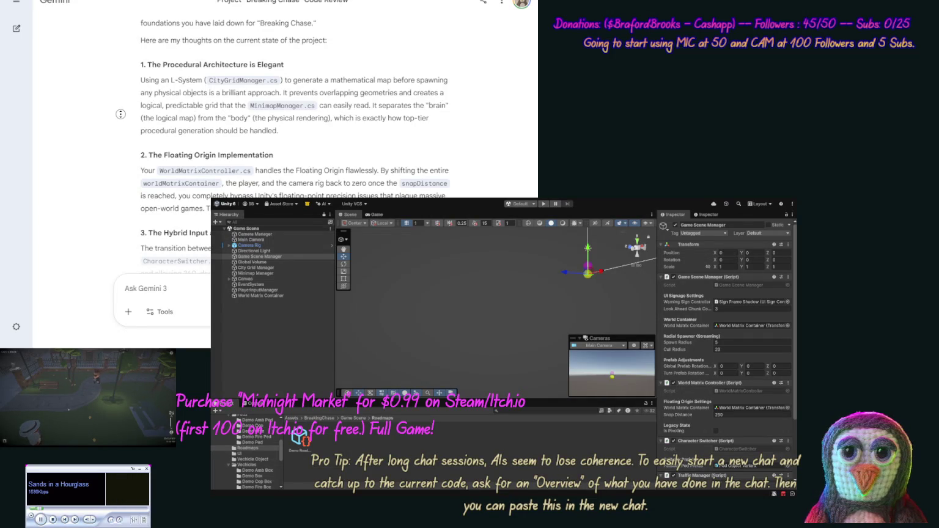
pyautogui.scroll(-3, 120, 114)
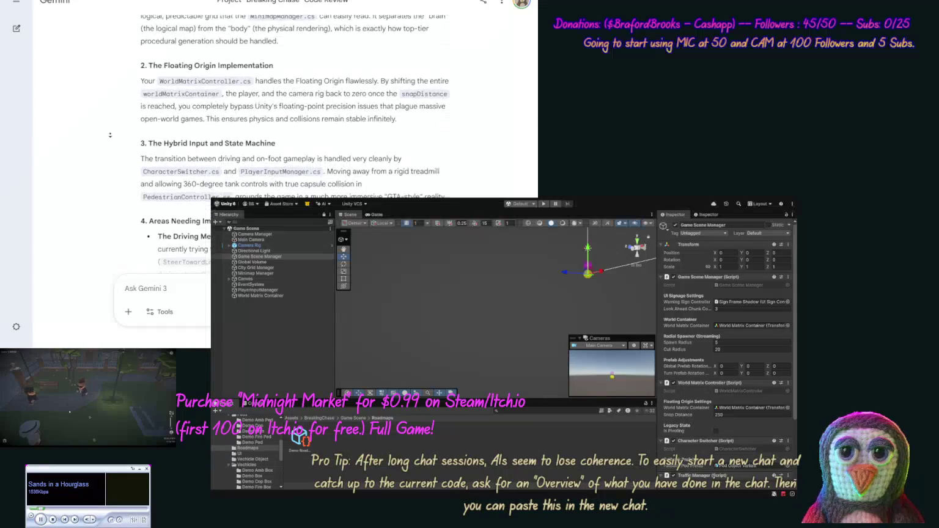
pyautogui.scroll(-3, 110, 135)
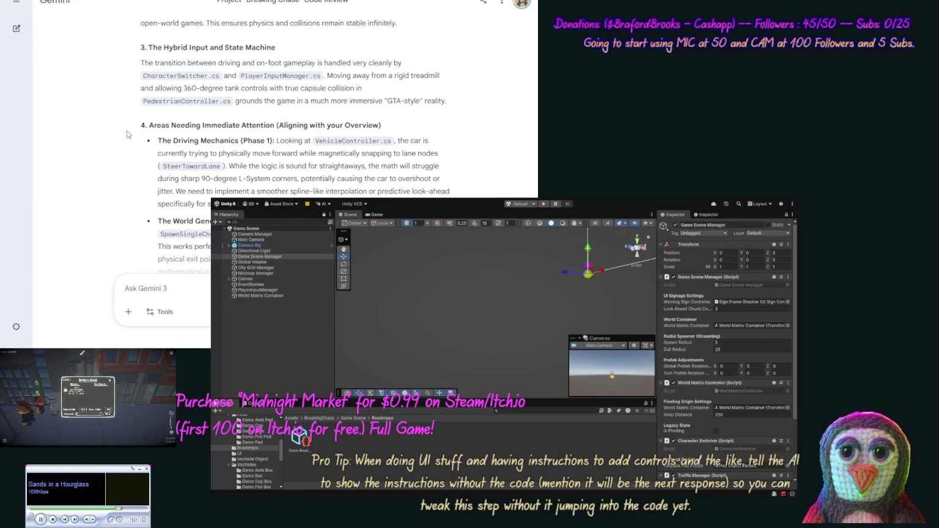
pyautogui.scroll(-2, 125, 153)
pyautogui.scroll(-1, 126, 153)
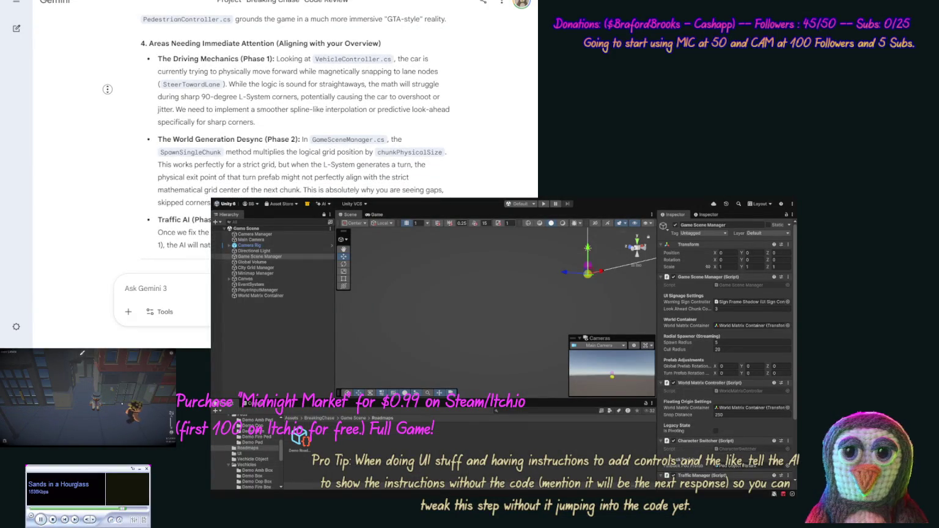
pyautogui.scroll(-6, 105, 119)
pyautogui.scroll(-3, 105, 119)
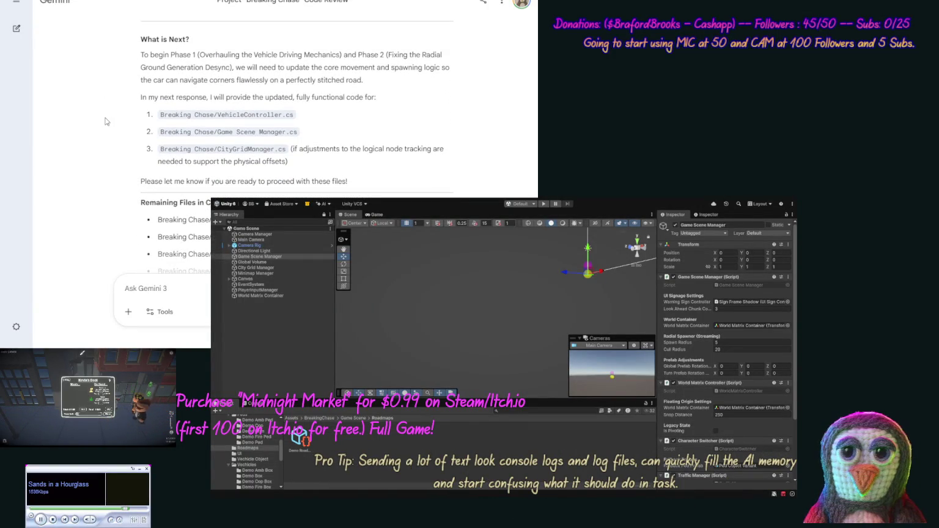
pyautogui.scroll(-3, 106, 173)
pyautogui.scroll(-6, 107, 173)
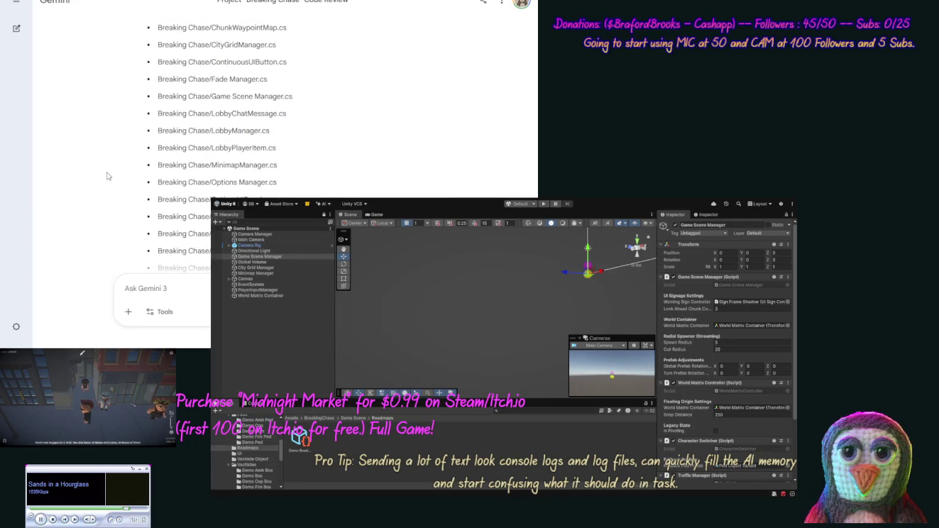
pyautogui.scroll(5, 113, 141)
pyautogui.moveTo(251, 115)
pyautogui.mouseDown()
pyautogui.moveTo(134, 110)
pyautogui.moveTo(142, 115)
pyautogui.mouseUp()
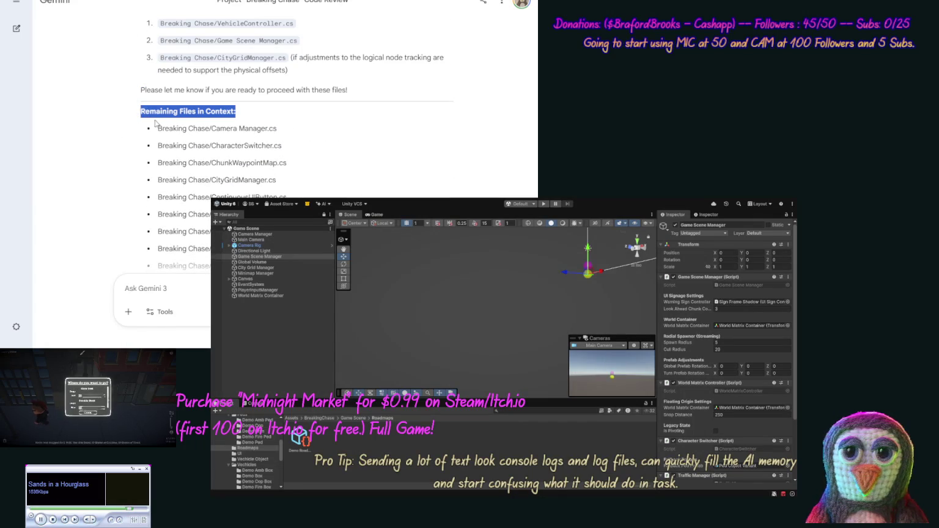
pyautogui.click(147, 288)
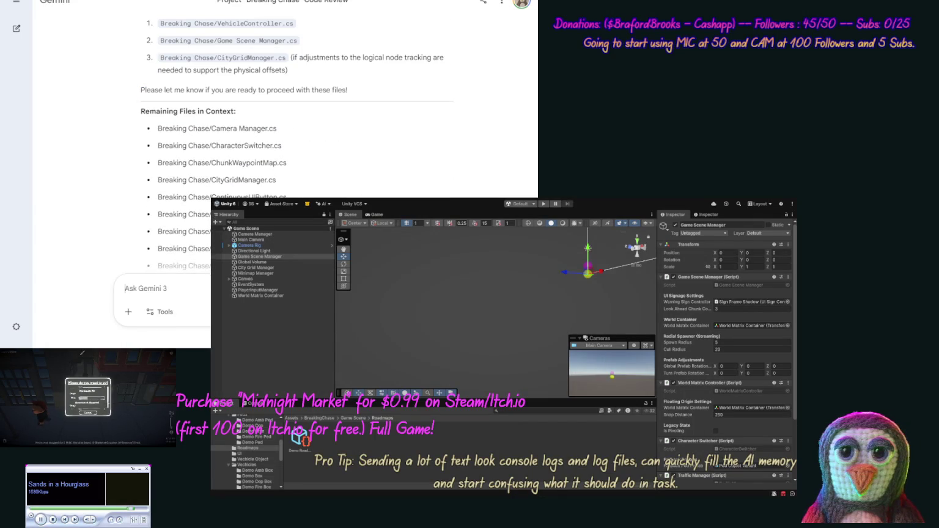
# - Send a message asking Gemini to look through all the remaining files and just respond once done
pyautogui.write('Ok thru and l')
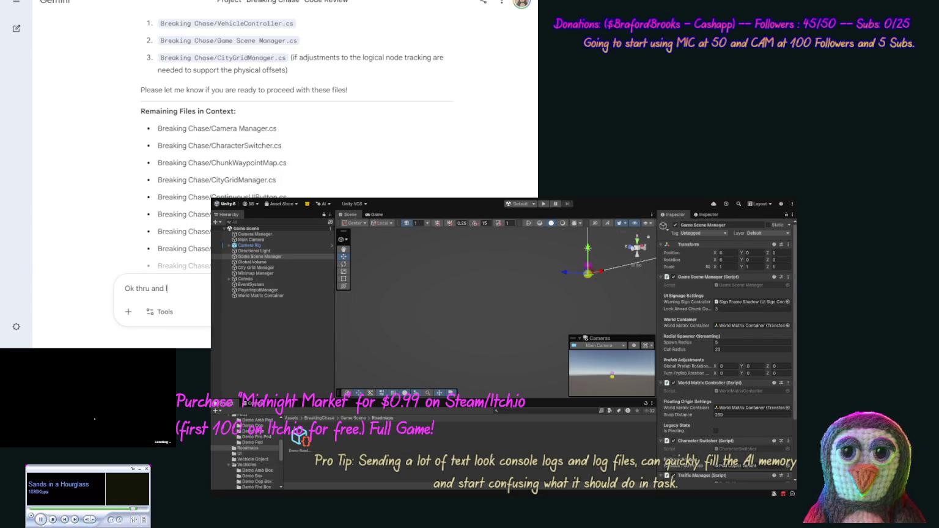
pyautogui.write('ook at a')
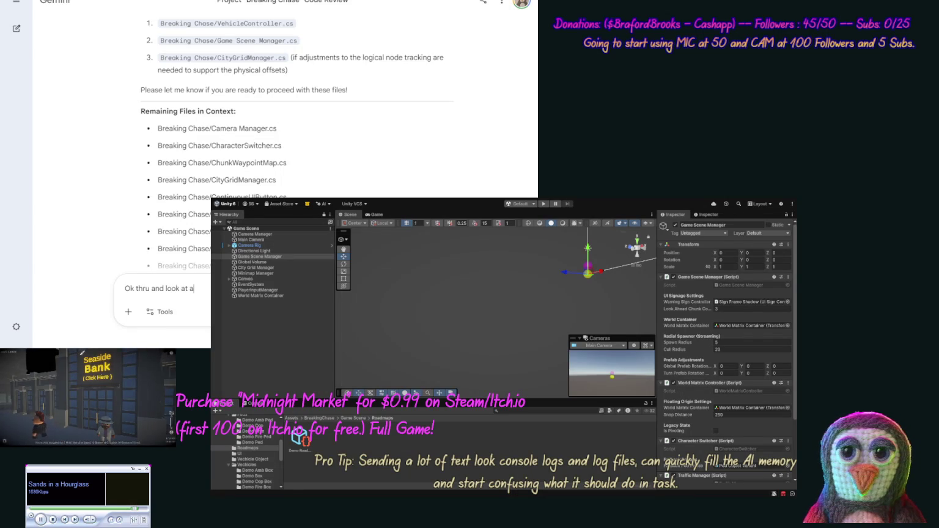
pyautogui.write('ll the')
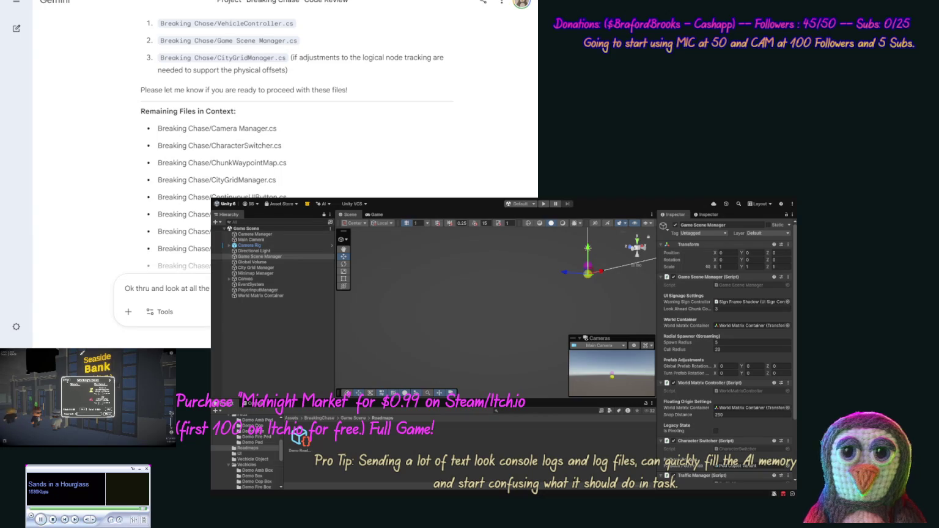
pyautogui.write('Once done just respond w')
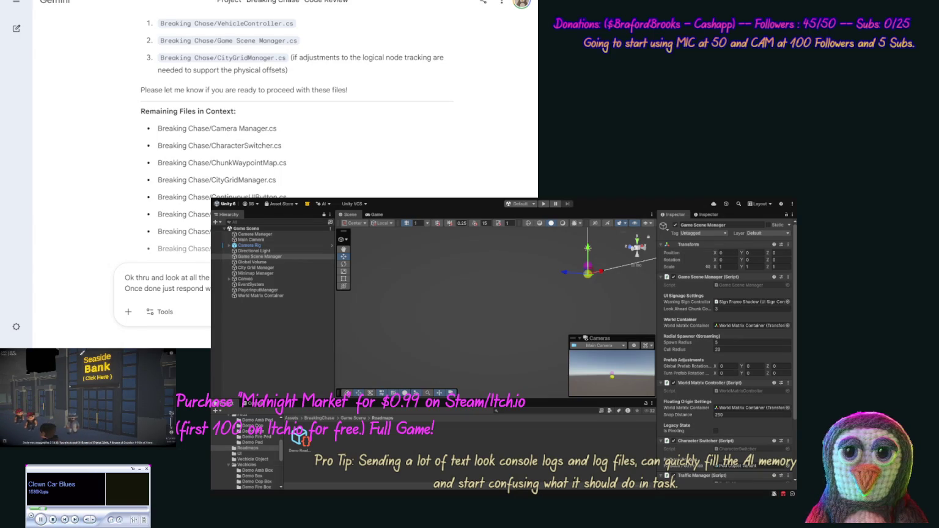
pyautogui.press('Return')
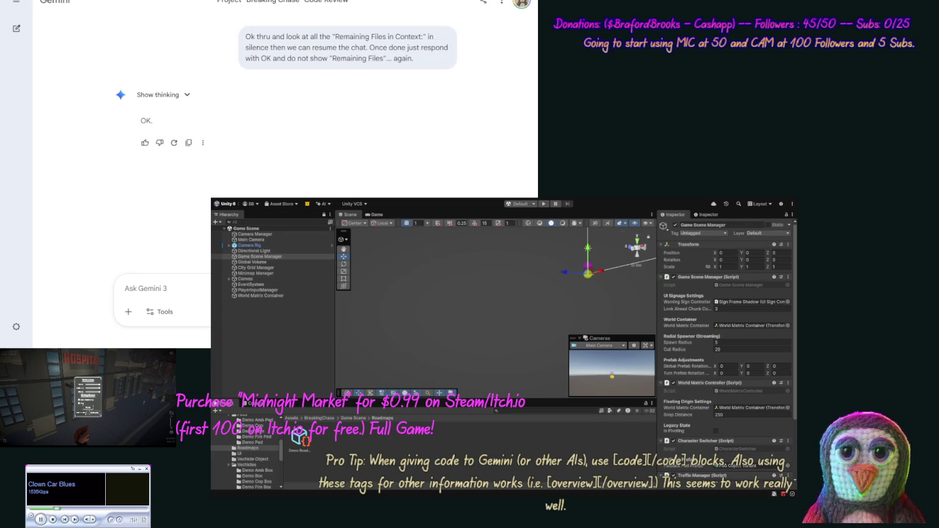
# - Draft a prompt asking to pause code and discuss a treadmill design for driving and on foot
pyautogui.write('OK l')
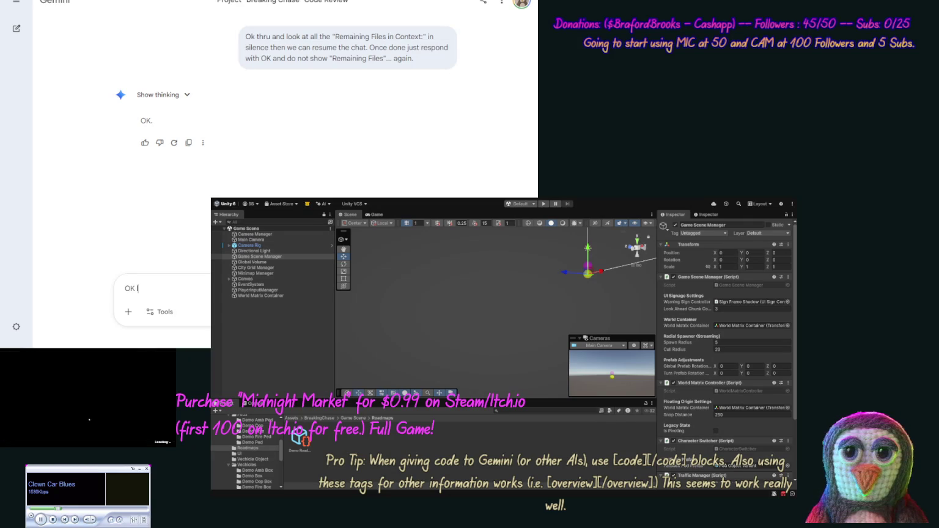
pyautogui.write("et's not code for a bit,")
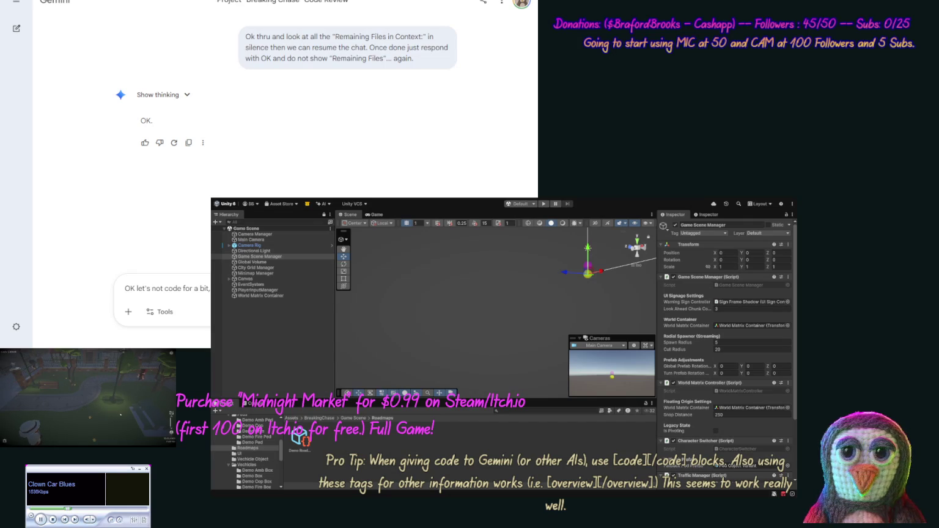
pyautogui.write('treadmill design for driving')
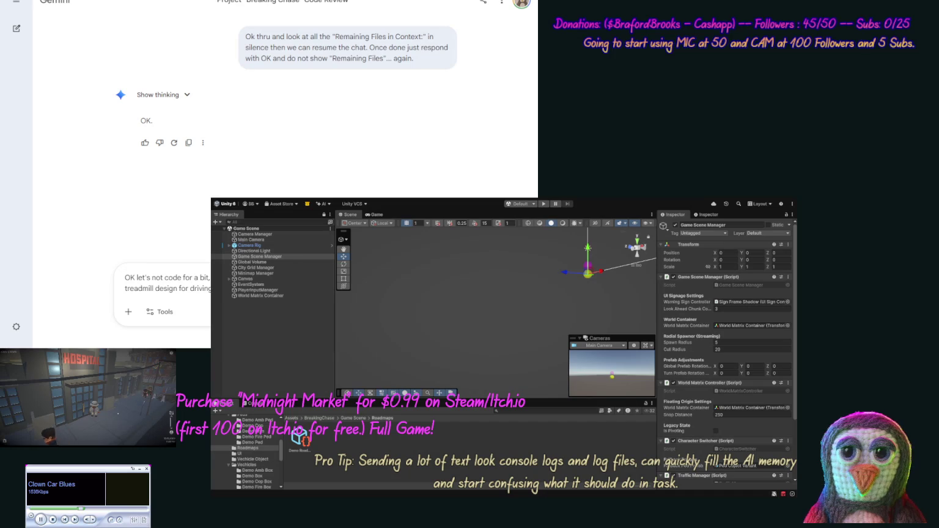
pyautogui.write('on foot. S')
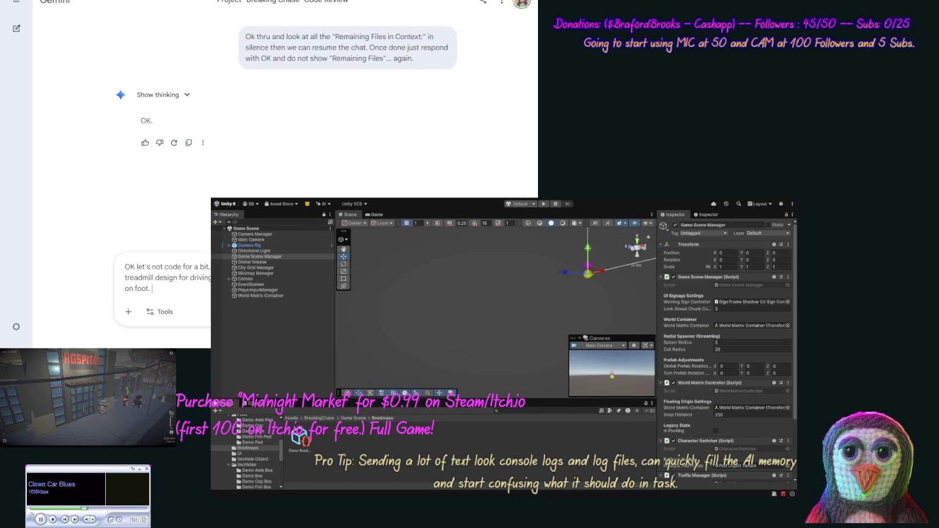
pyautogui.write('o when')
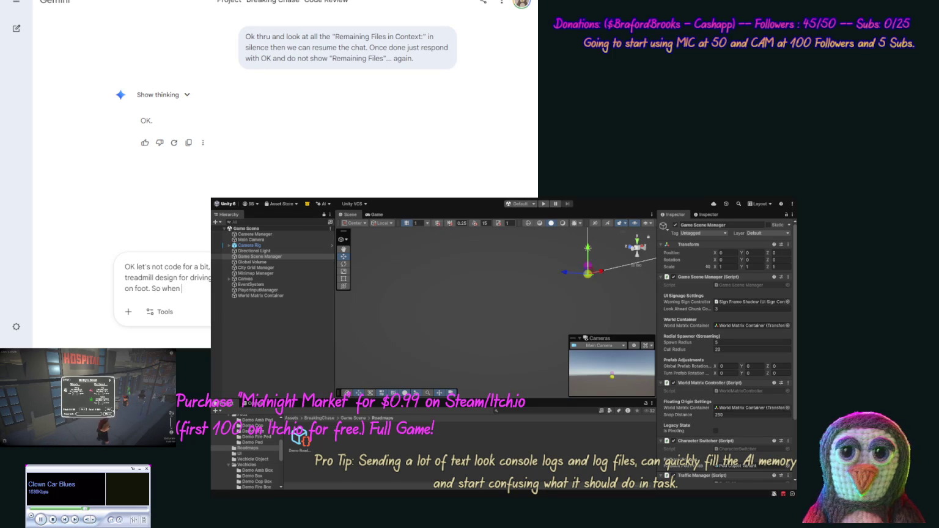
pyautogui.write(' the playe')
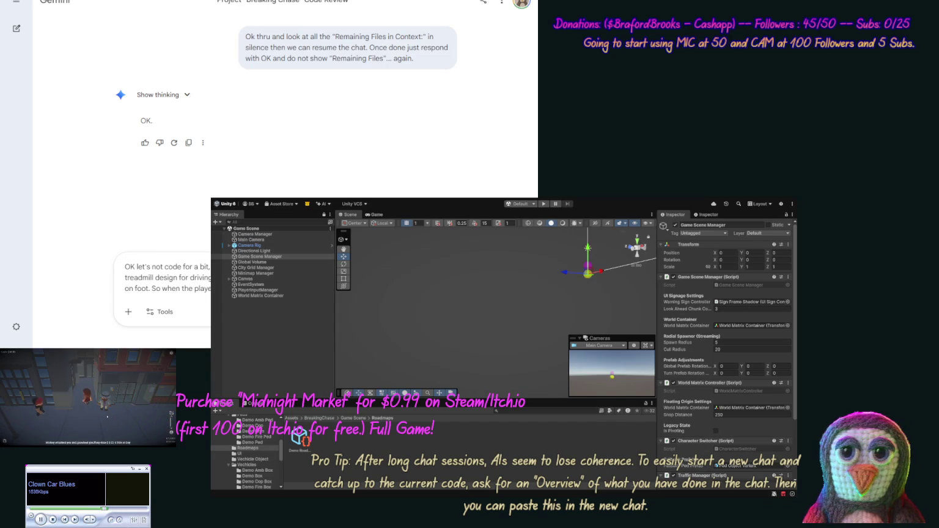
pyautogui.write('treadmill effect')
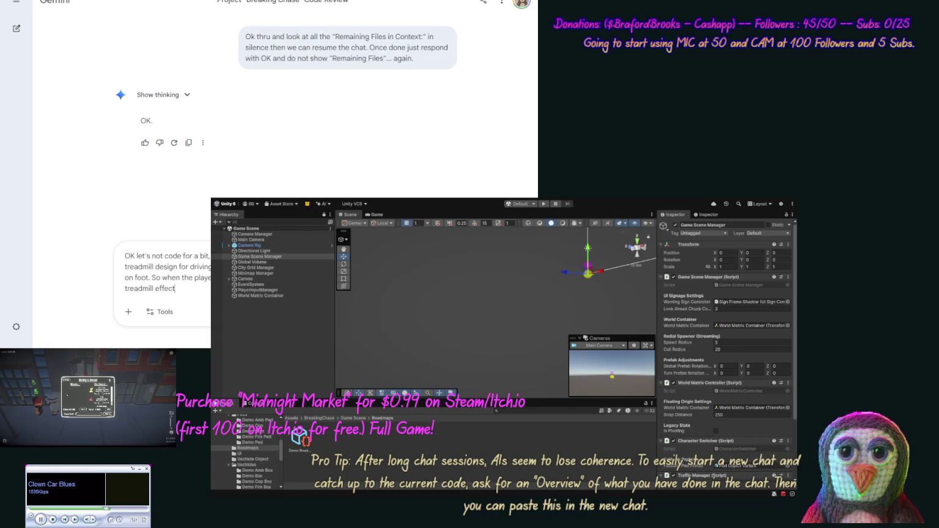
# - Extend the draft with using direction to determine the generation position
pyautogui.write('), a')
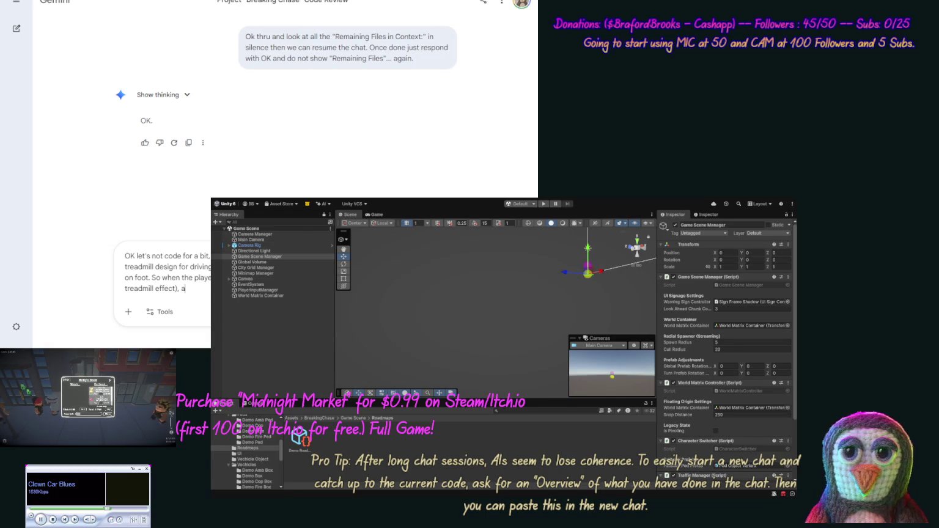
pyautogui.write('nd we n')
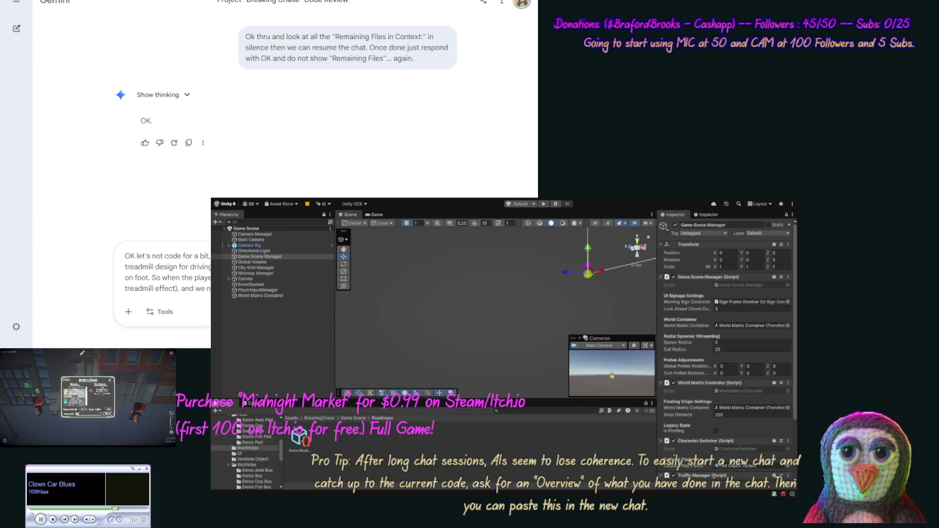
pyautogui.write('direction to')
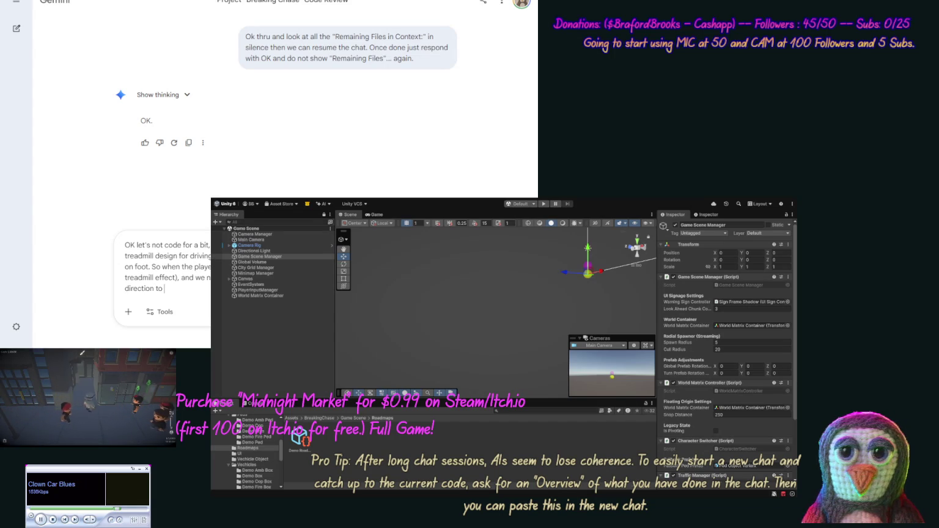
pyautogui.write(' det')
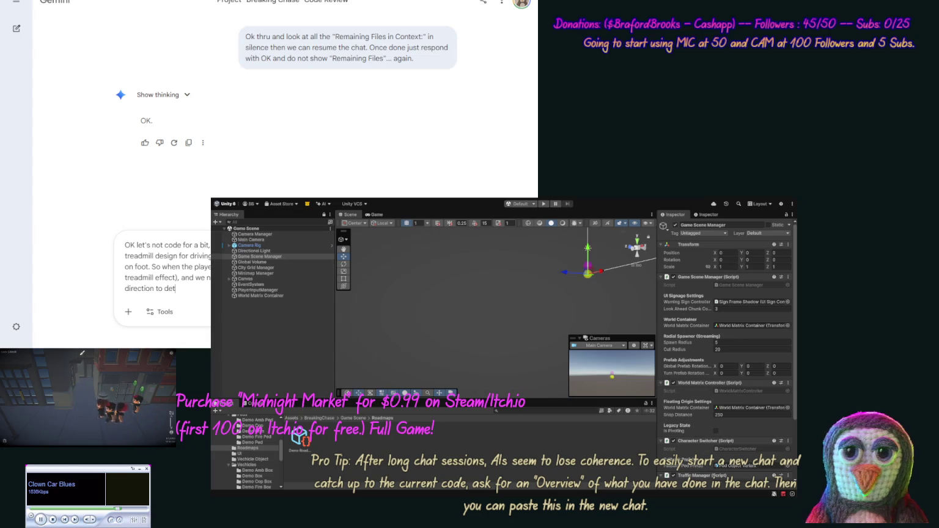
pyautogui.write('ermine')
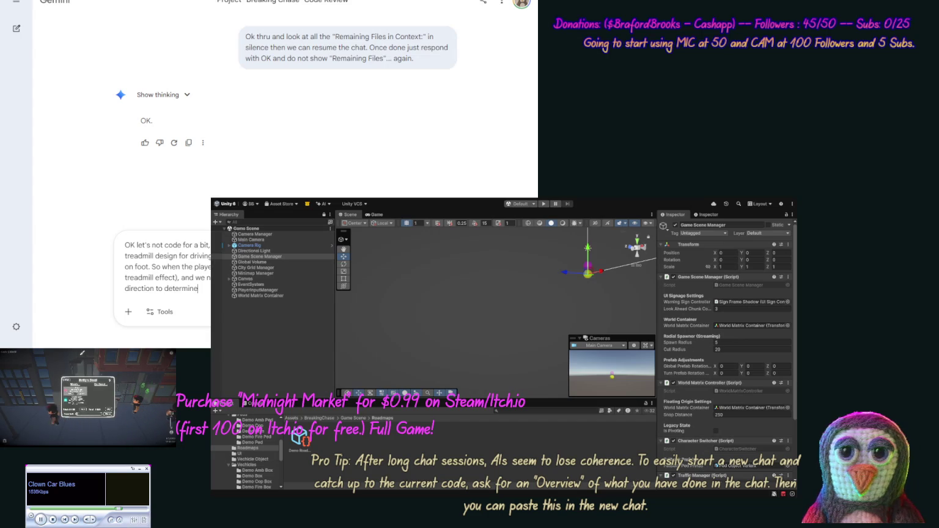
pyautogui.write(' gen')
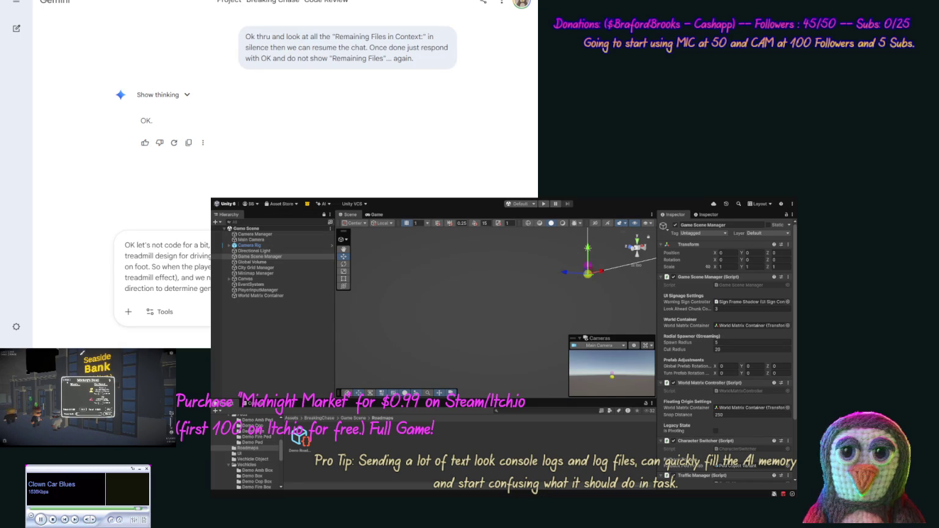
pyautogui.write('posistion')
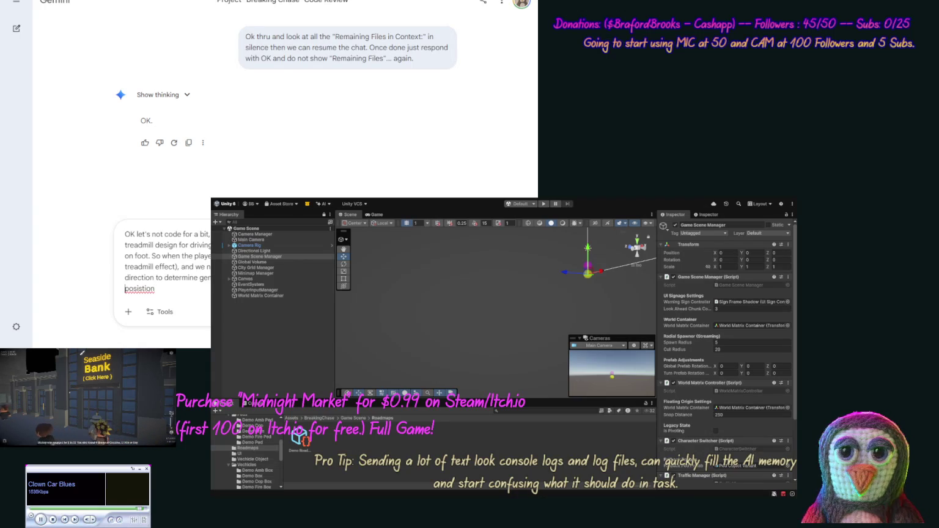
# - Correct 'posistion', note 'this is our world' position, and add 'and move the world around'
pyautogui.click(125, 289)
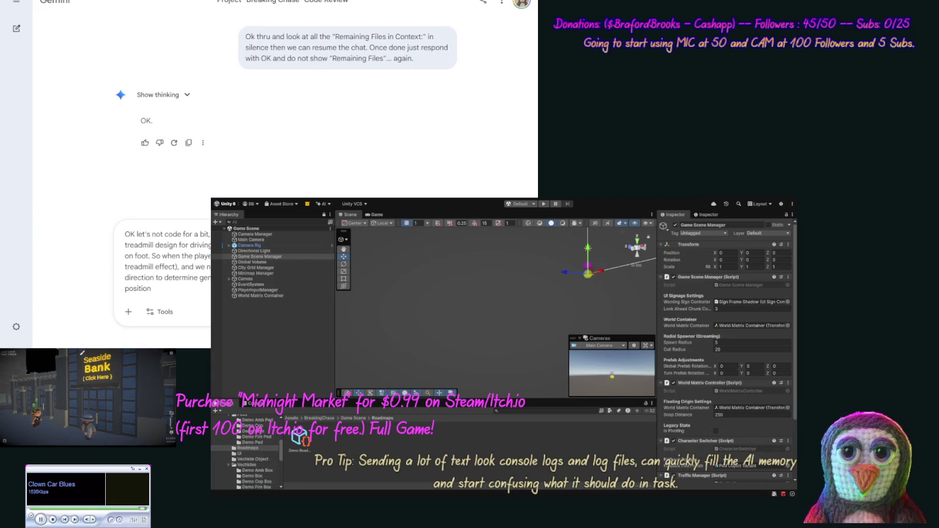
pyautogui.write('(this')
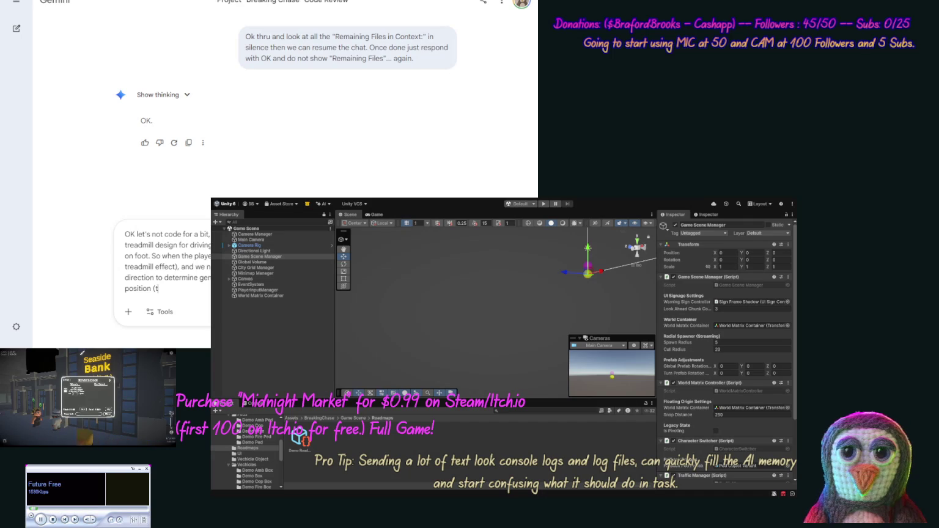
pyautogui.write(' is our w')
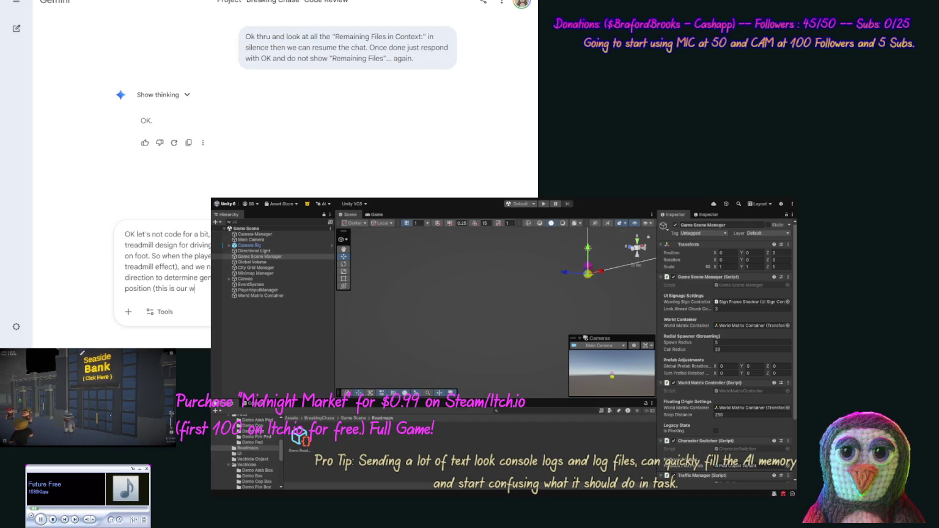
pyautogui.write('orld')
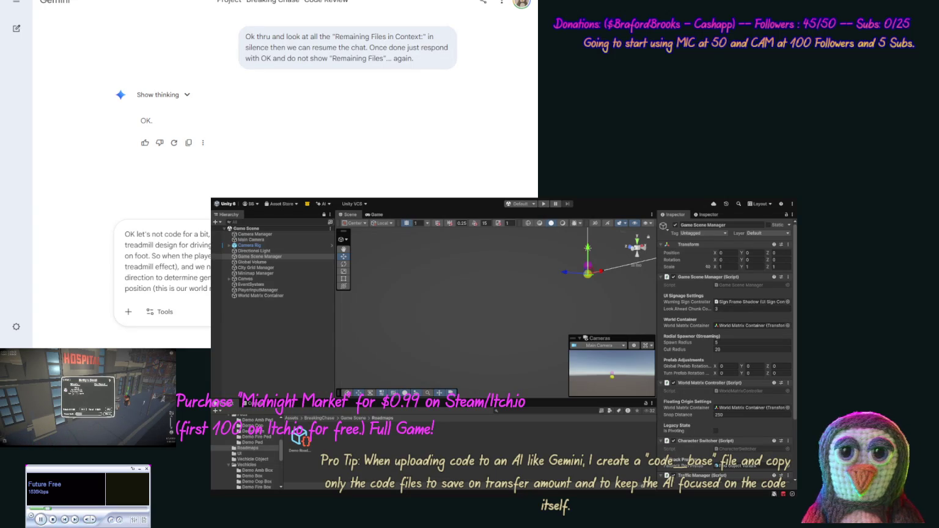
pyautogui.write('and move th e')
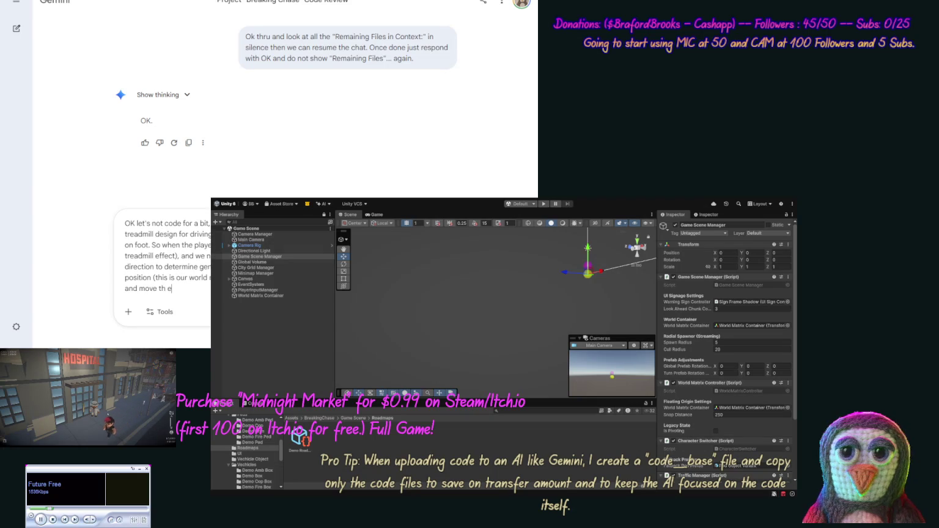
pyautogui.press('BackSpace')
pyautogui.press('BackSpace')
pyautogui.write('e world aroun')
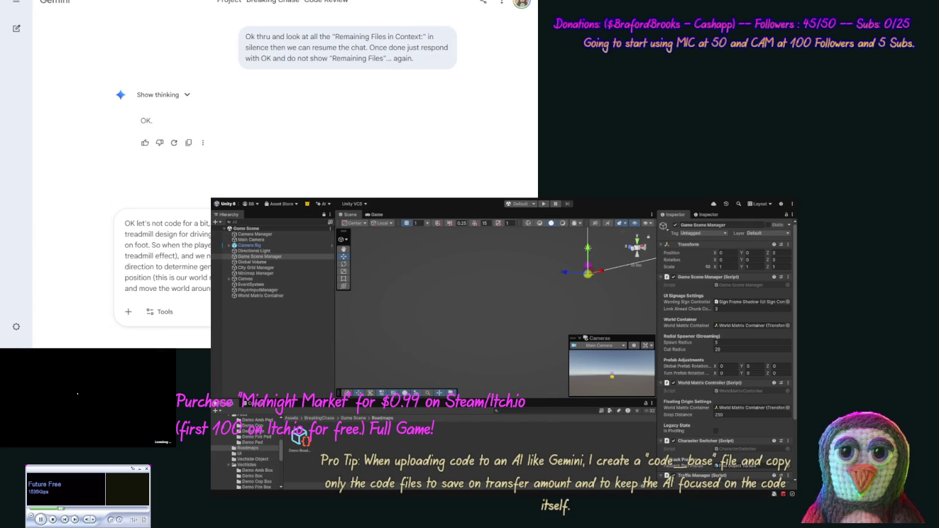
# - Add 'are handled in the world' to the treadmill draft
pyautogui.write('are handled in ')
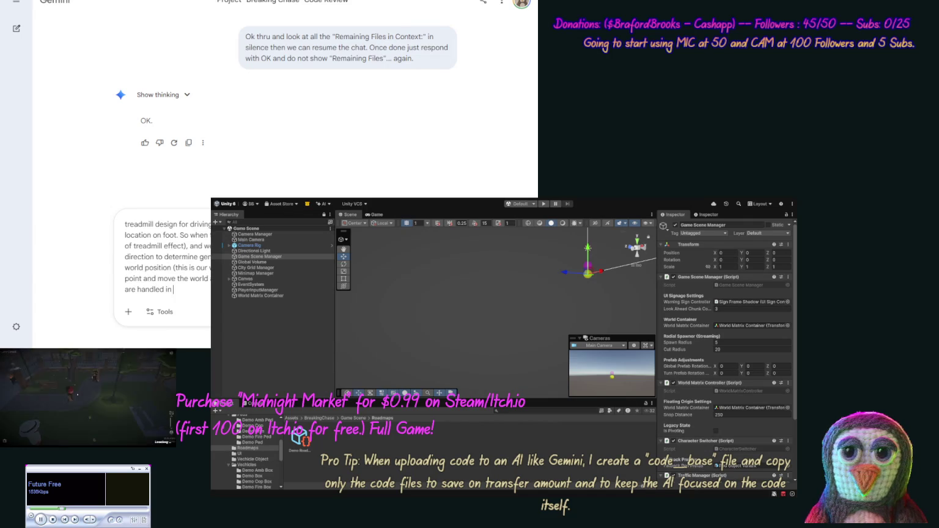
pyautogui.write('the world m')
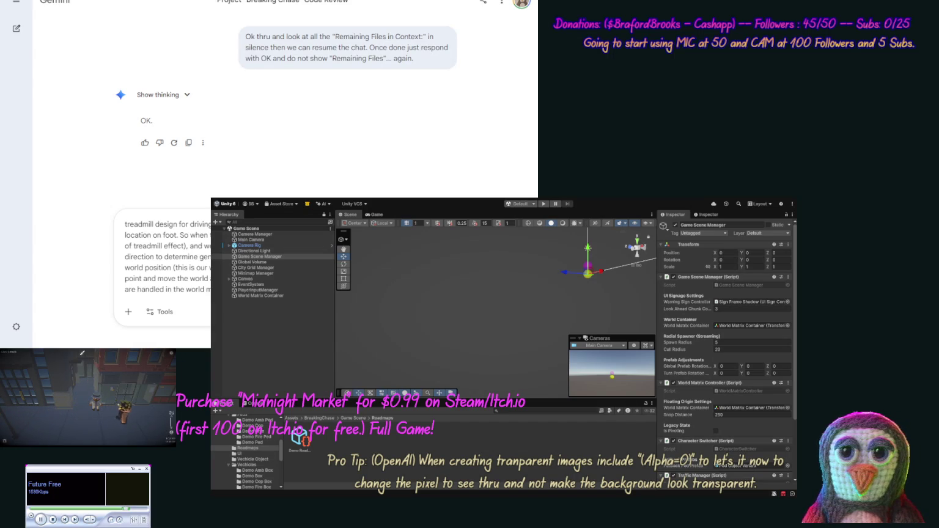
# - Add 'world object placements.' and 'can be sure we are on the', fixing the typo
pyautogui.write('world object ')
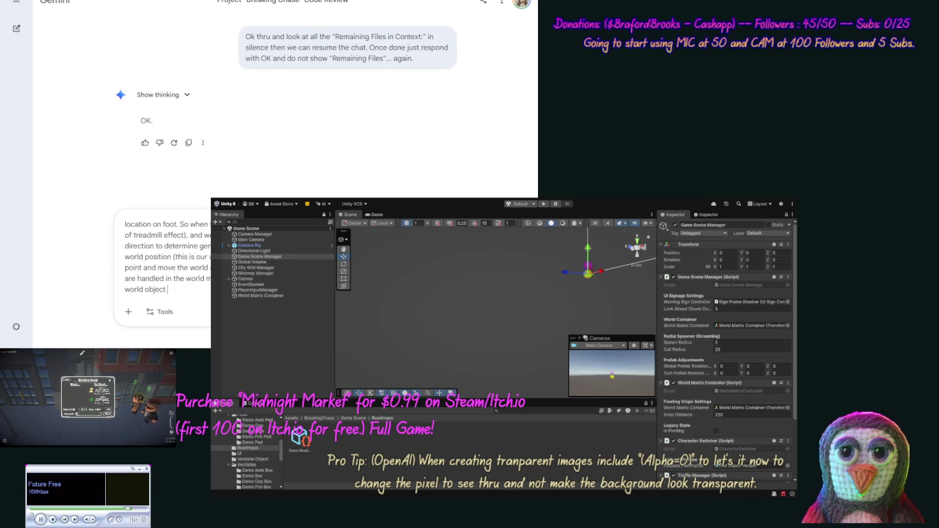
pyautogui.write('placements. S')
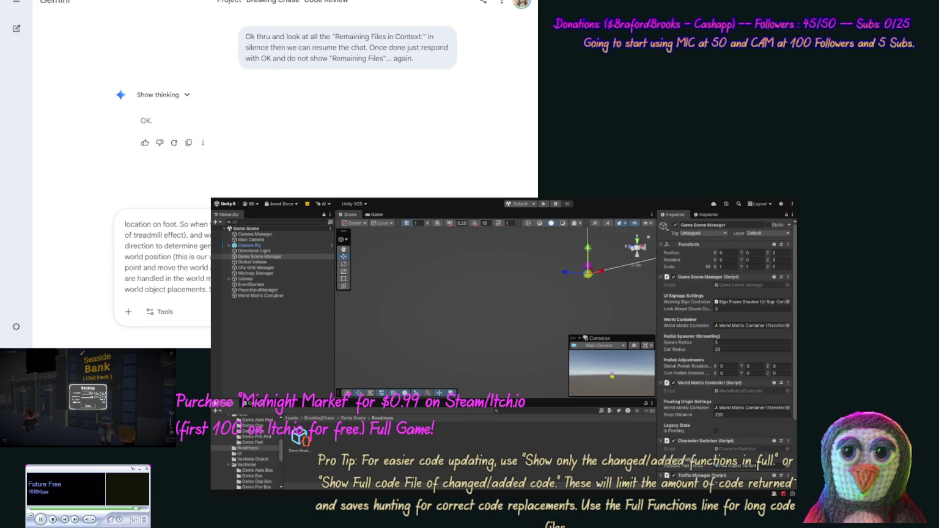
pyautogui.write('can')
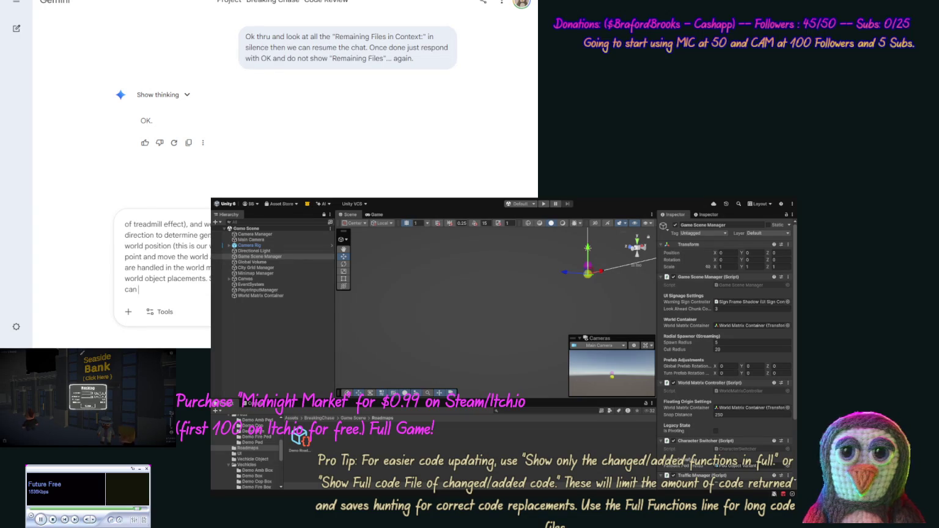
pyautogui.write(' be sure')
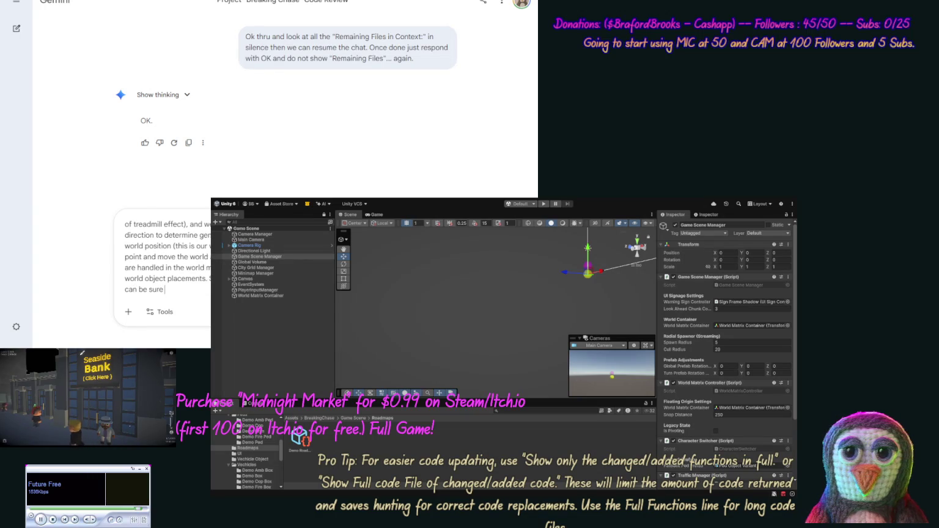
pyautogui.write(' we are ont he')
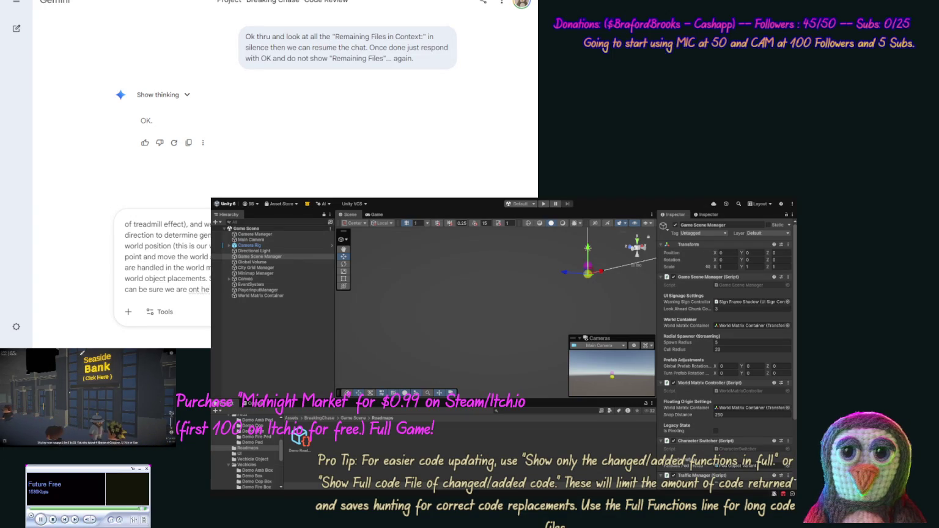
pyautogui.press('BackSpace')
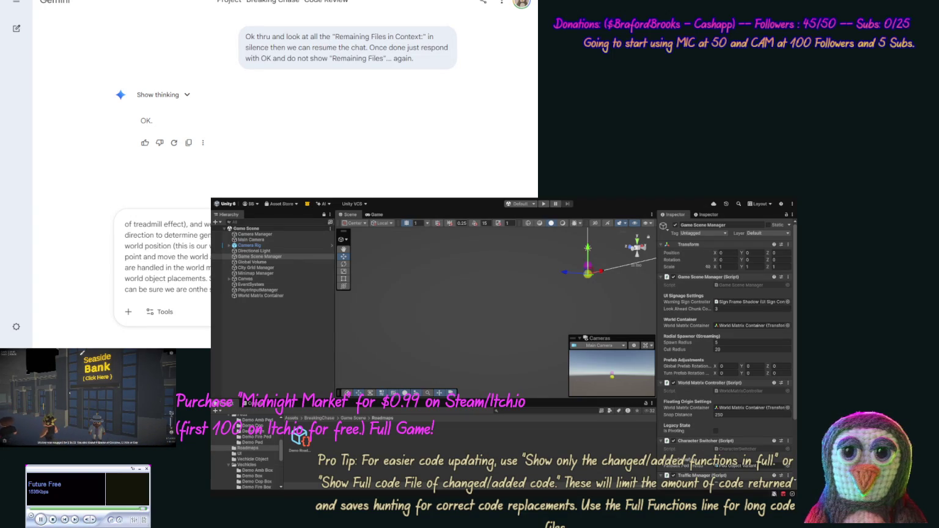
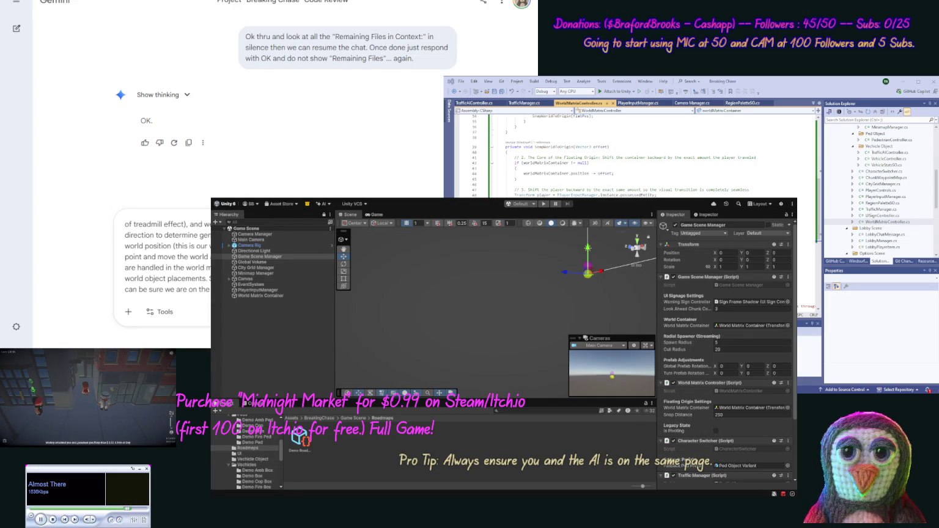
# - Send Gemini the question about a treadmill-style moving world for driving
pyautogui.press('Return')
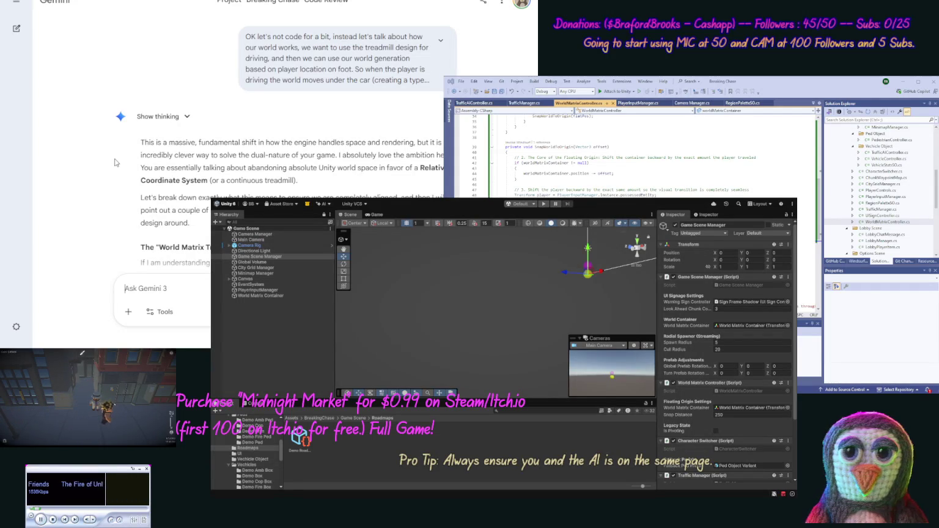
pyautogui.scroll(-3, 116, 157)
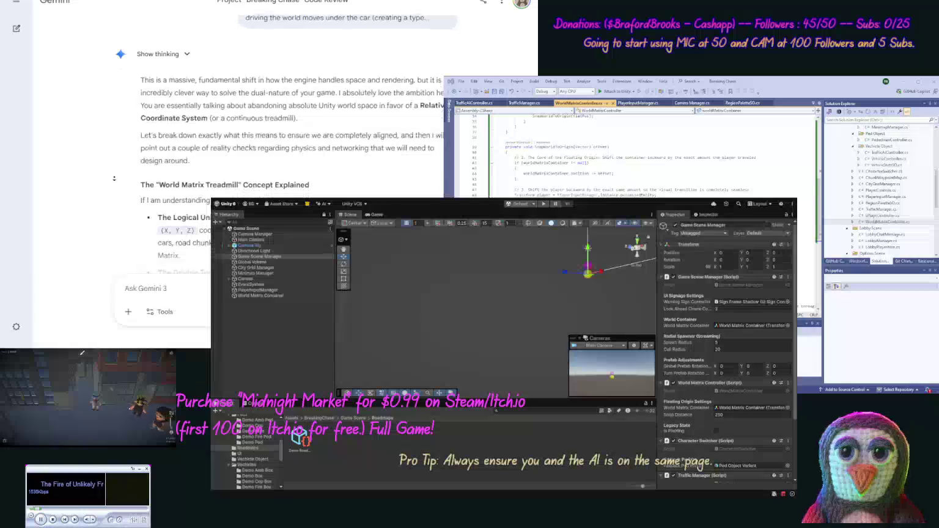
pyautogui.scroll(-1, 118, 180)
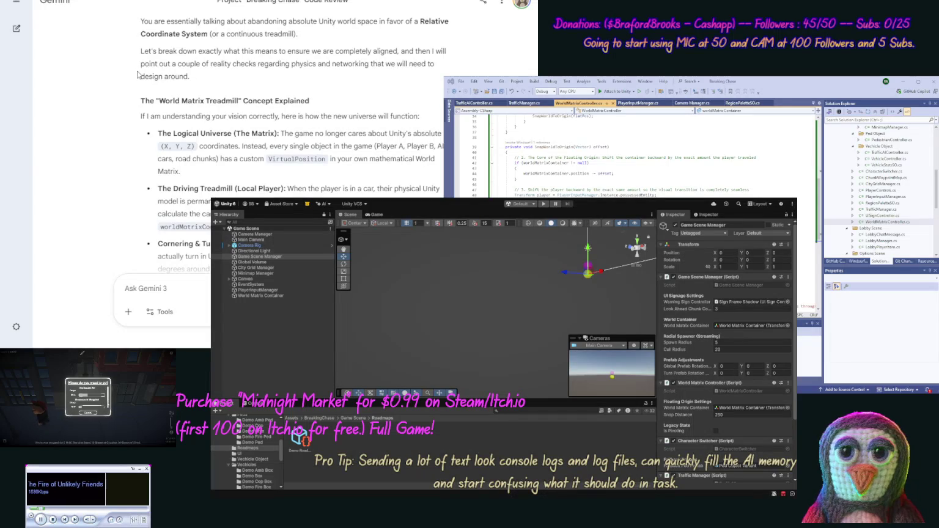
pyautogui.scroll(-1, 130, 77)
pyautogui.scroll(-1, 127, 92)
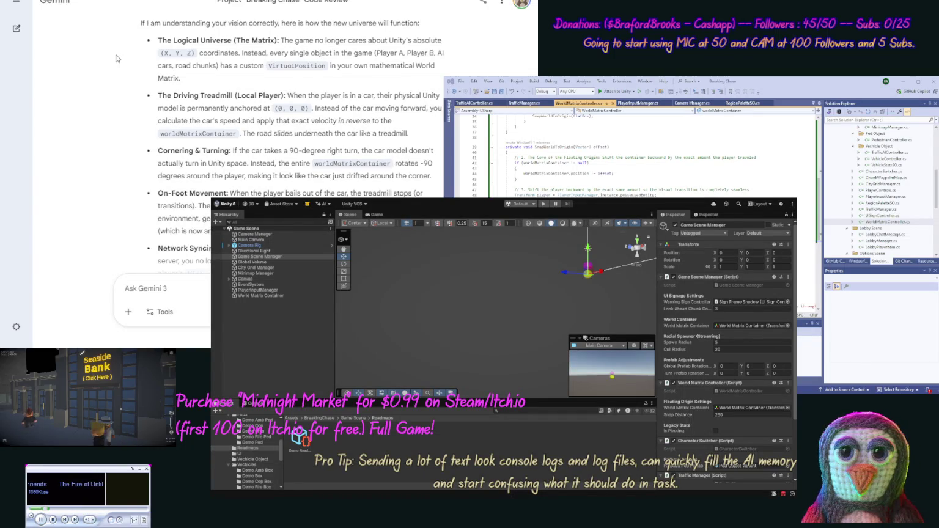
pyautogui.scroll(-1, 116, 68)
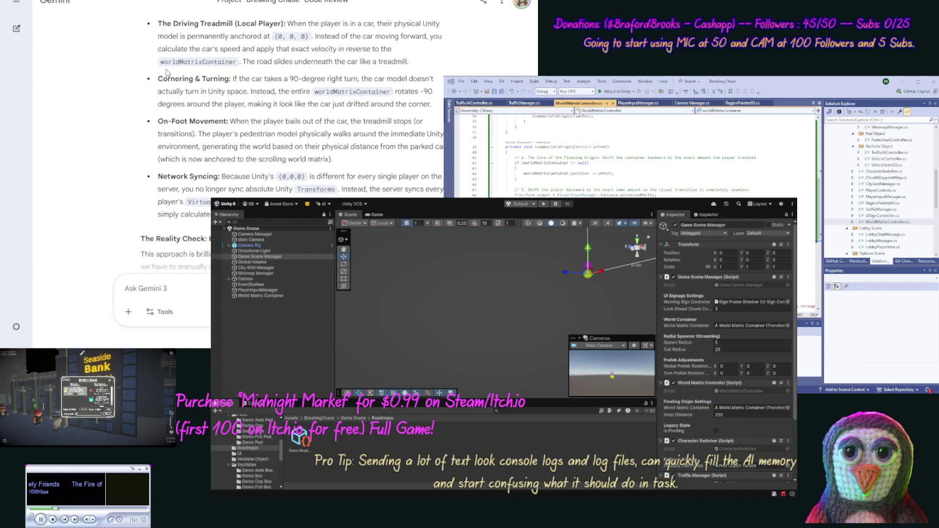
pyautogui.moveTo(435, 105)
pyautogui.mouseDown()
pyautogui.moveTo(273, 79)
pyautogui.moveTo(157, 79)
pyautogui.mouseUp()
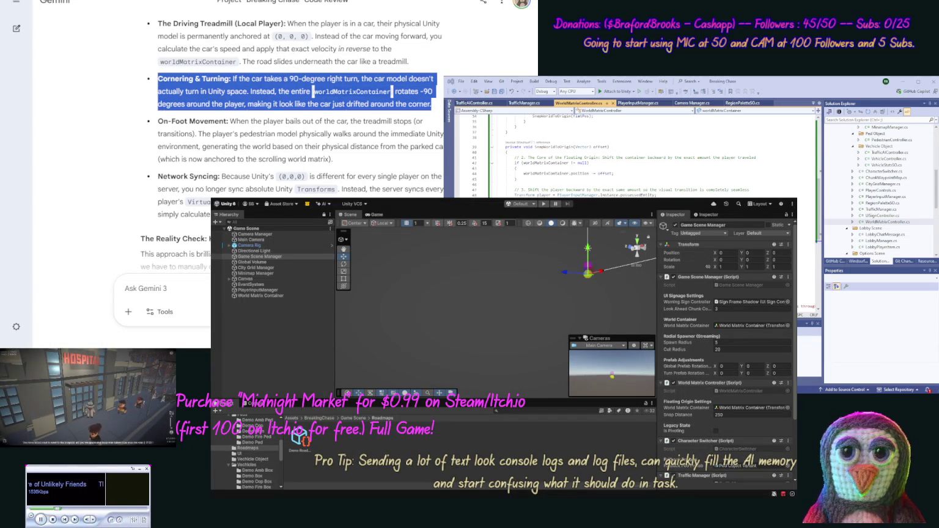
pyautogui.click(314, 91)
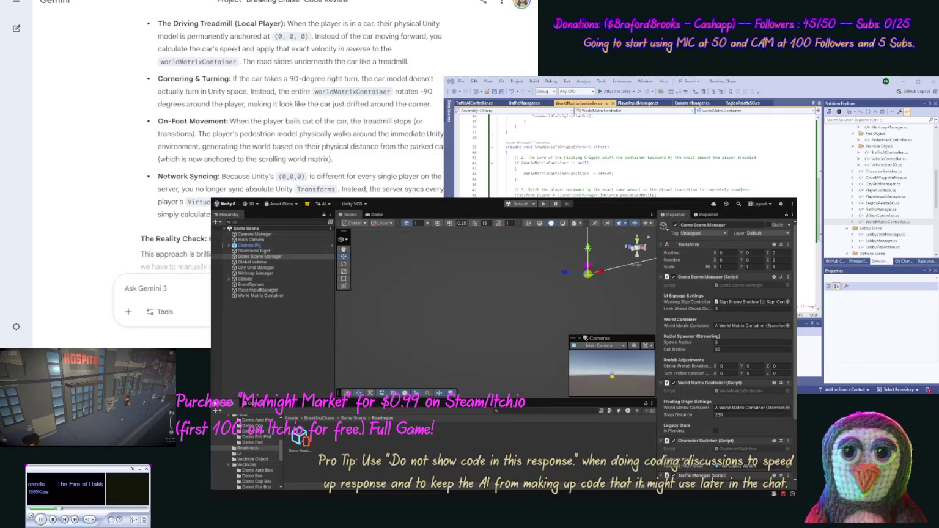
pyautogui.click(160, 287)
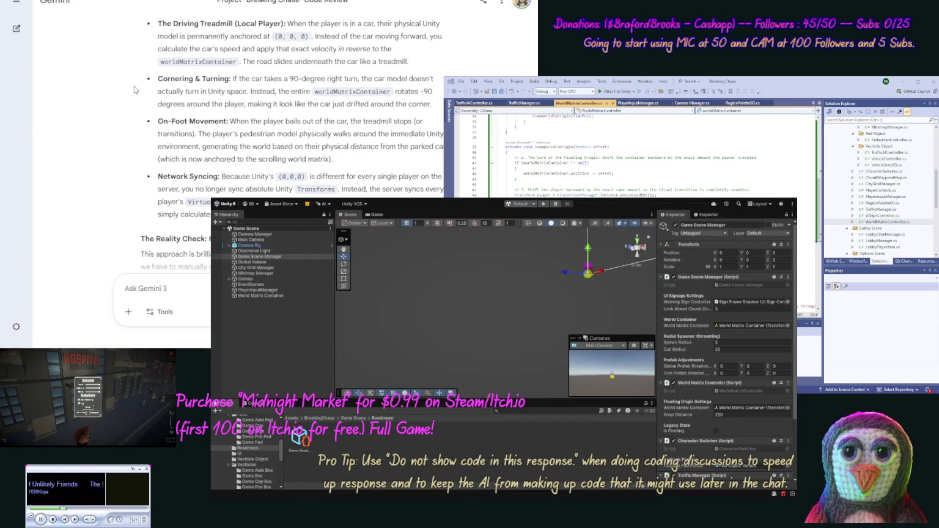
pyautogui.scroll(-3, 131, 105)
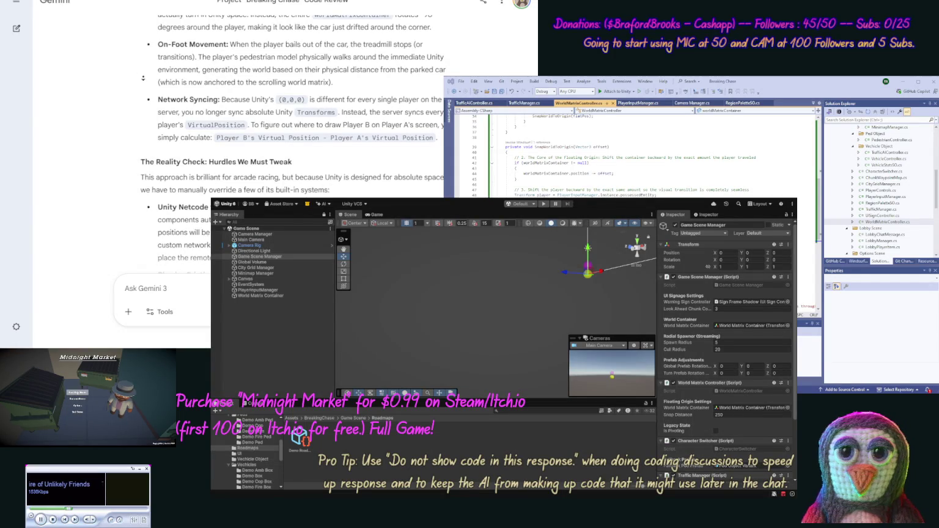
pyautogui.scroll(-2, 141, 67)
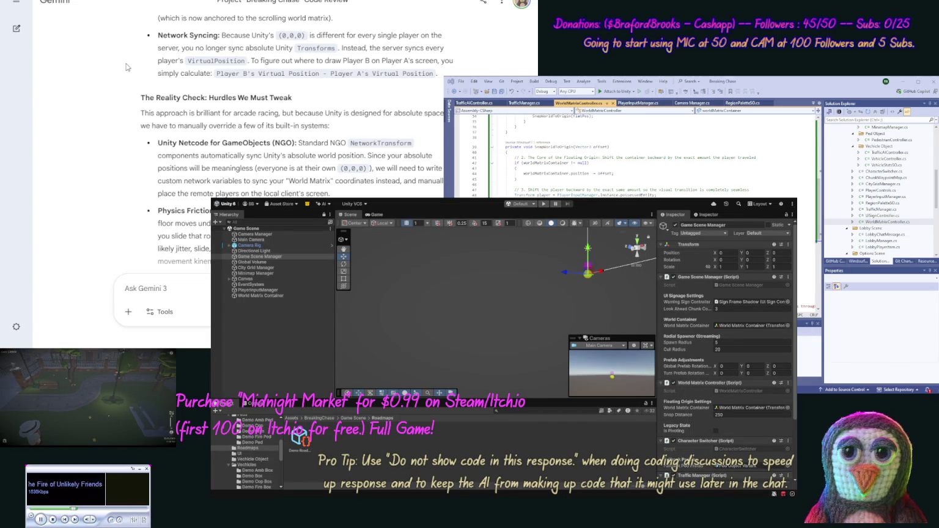
pyautogui.scroll(-3, 122, 74)
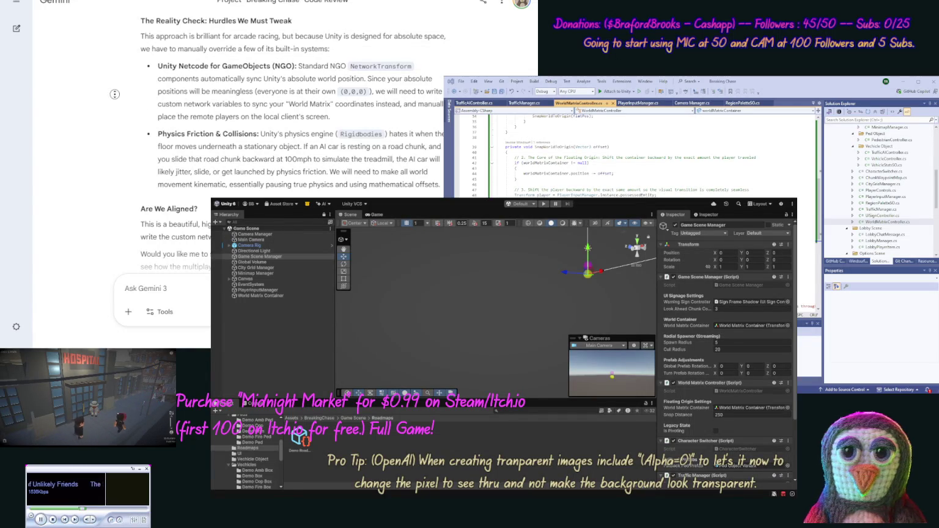
# - Read the floating-origin trade-offs reply, then begin a follow-up with 'Ok let's rethink this a bit'
pyautogui.scroll(-2, 108, 113)
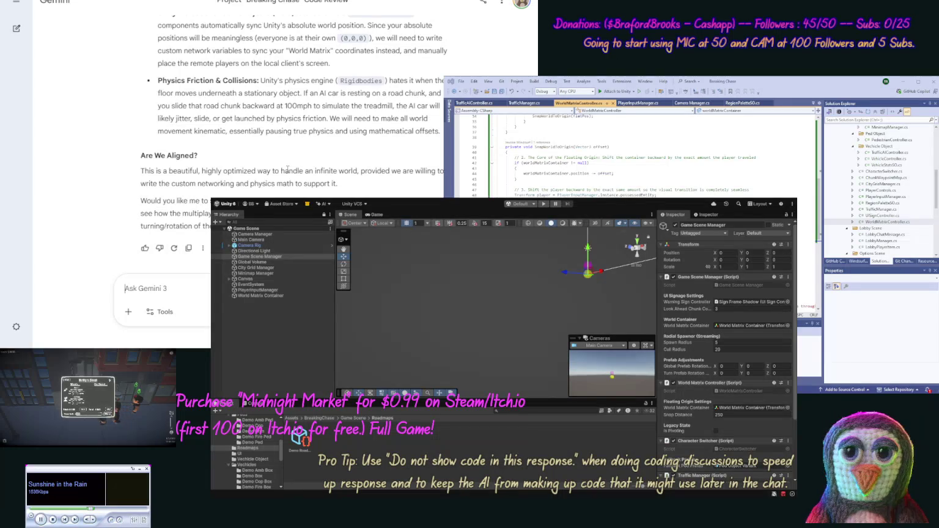
pyautogui.write('Ok')
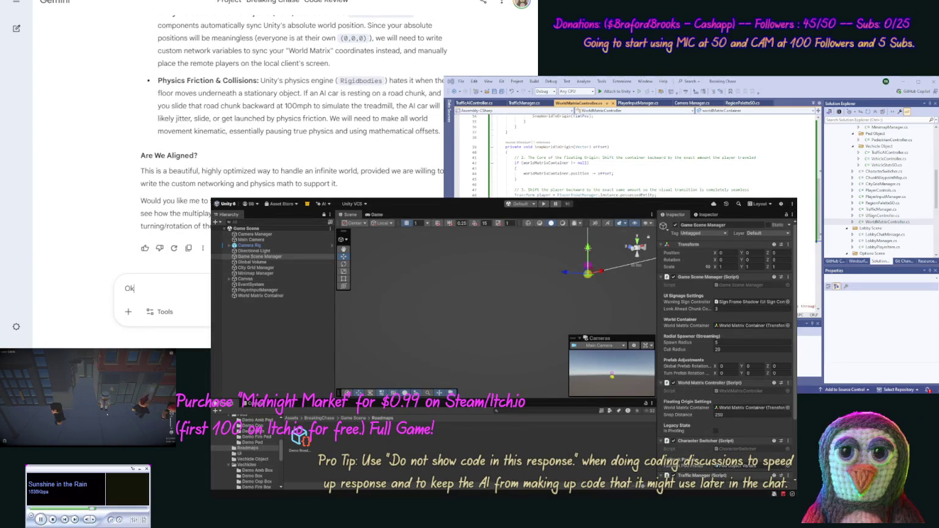
pyautogui.write(" let's")
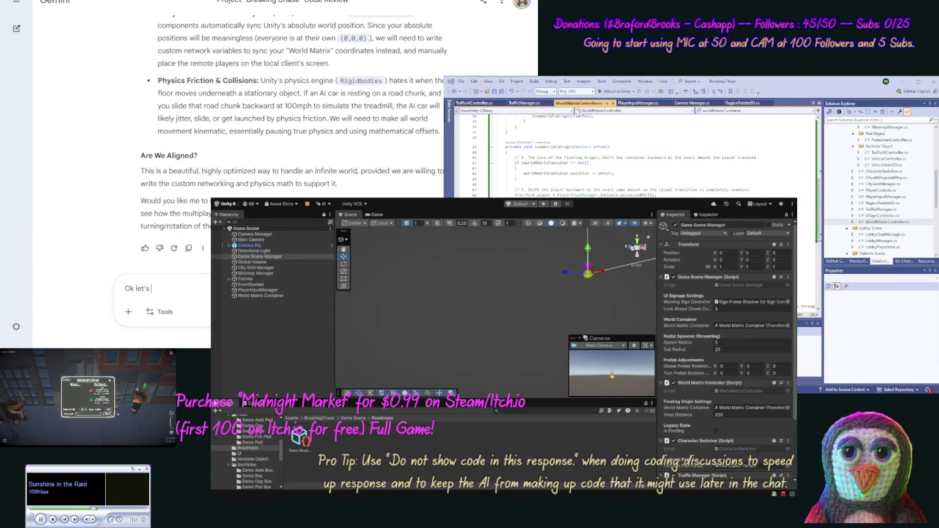
pyautogui.write(' rethink this')
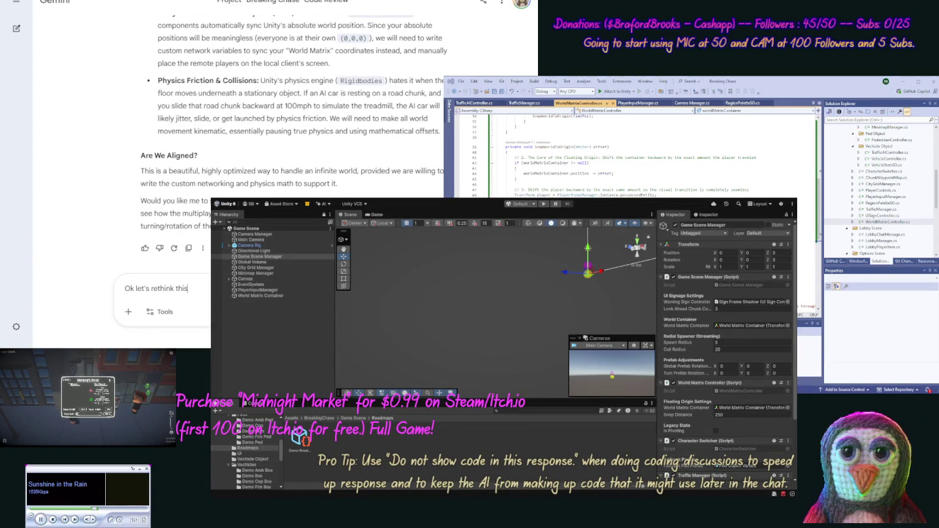
pyautogui.write(' a bit')
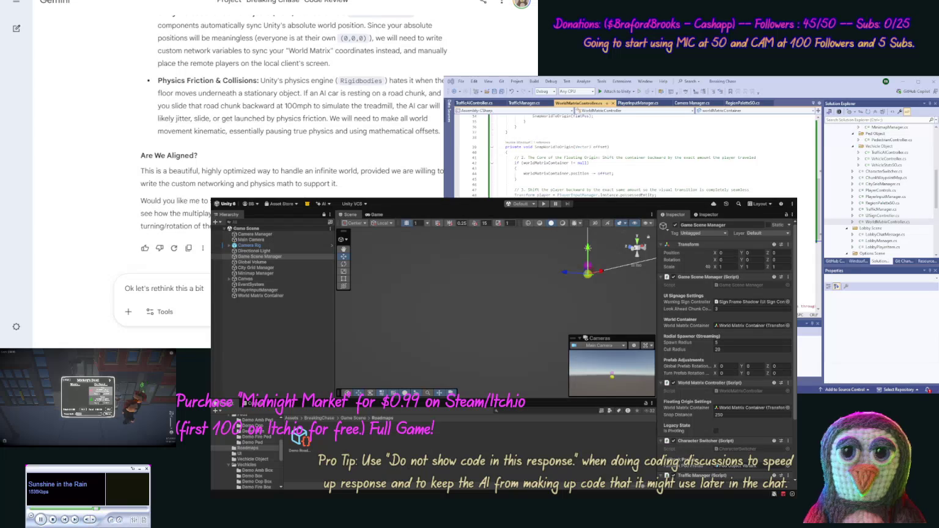
pyautogui.write(', l')
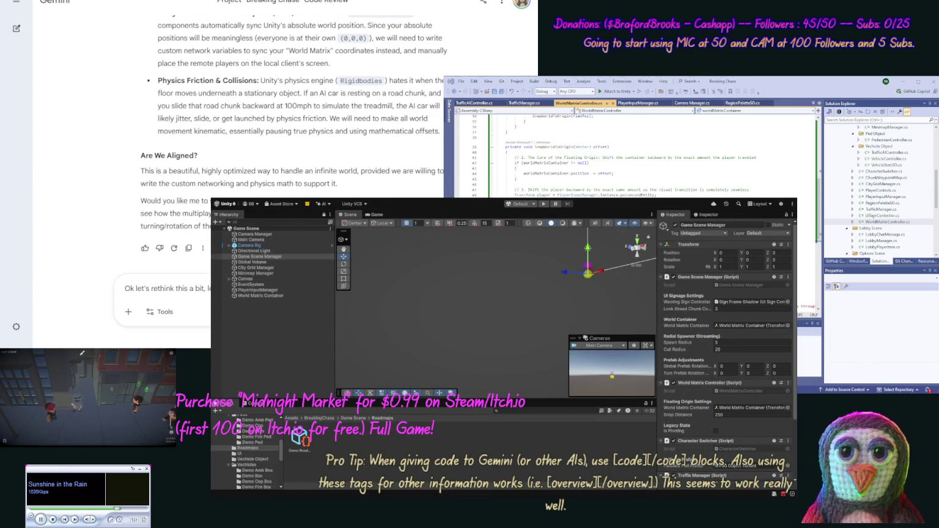
# - Propose dropping the treadmill and resetting the player to zero at turns, asking Gemini's thoughts
pyautogui.write('player')
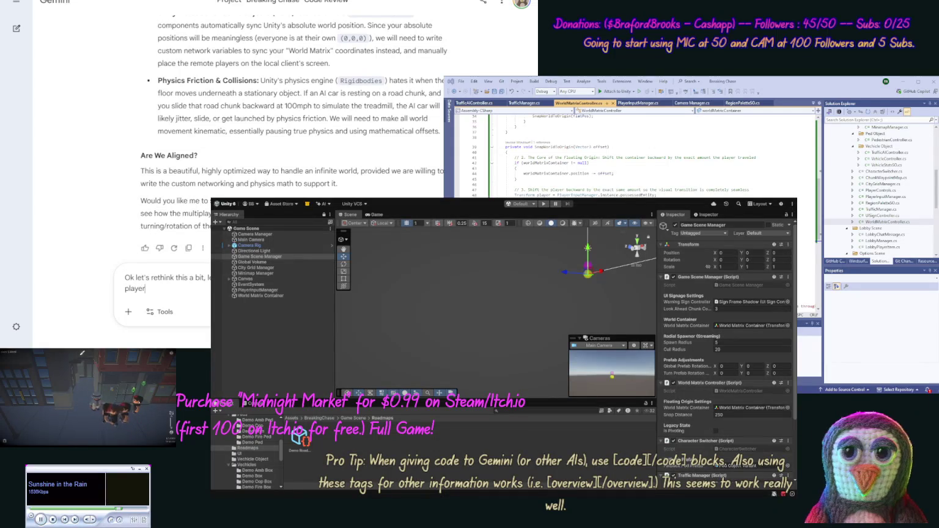
pyautogui.write(' to zero')
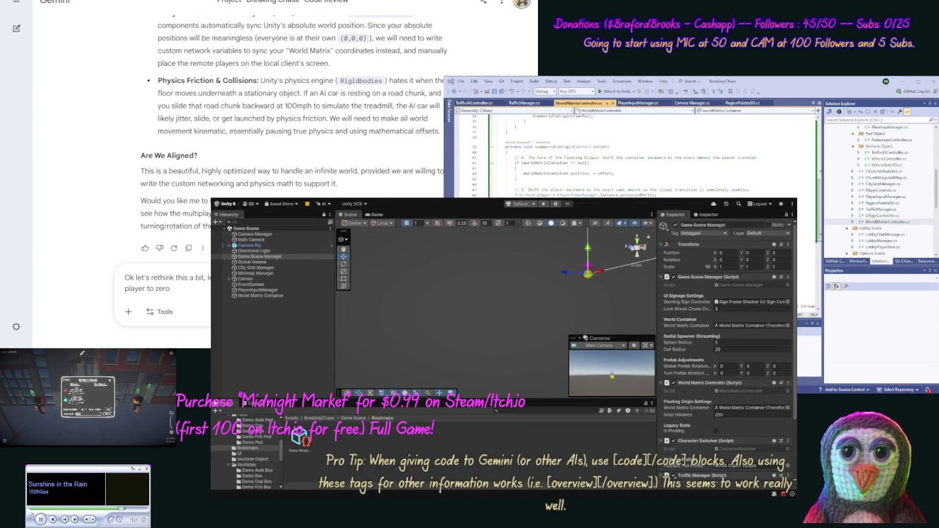
pyautogui.write(' w')
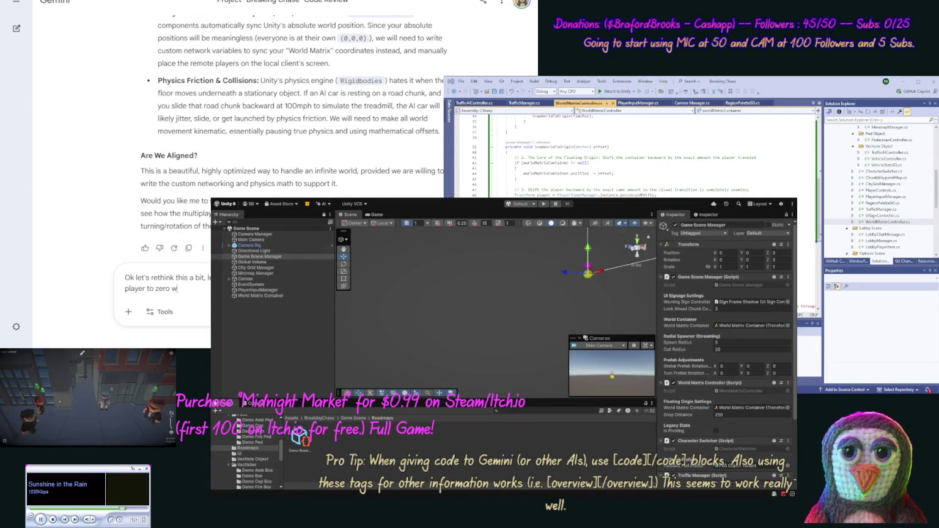
pyautogui.write('hen doing')
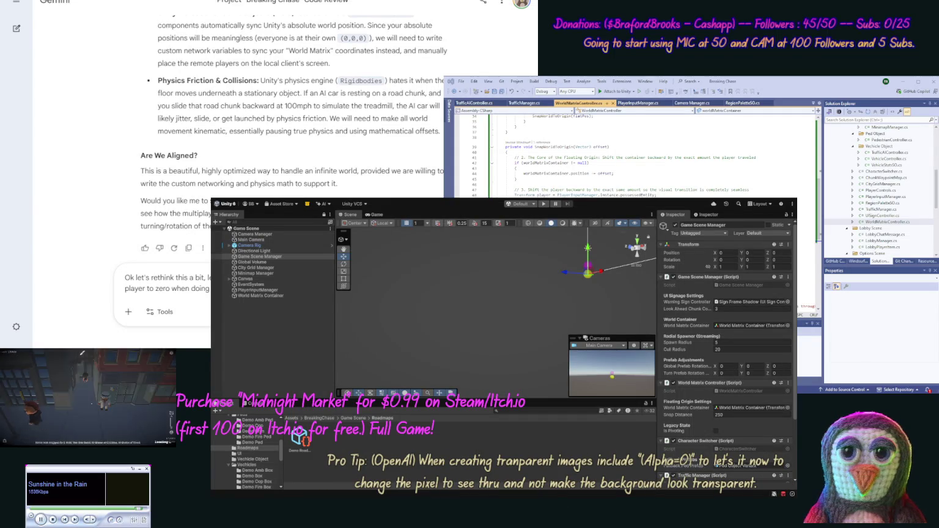
pyautogui.write('reset')
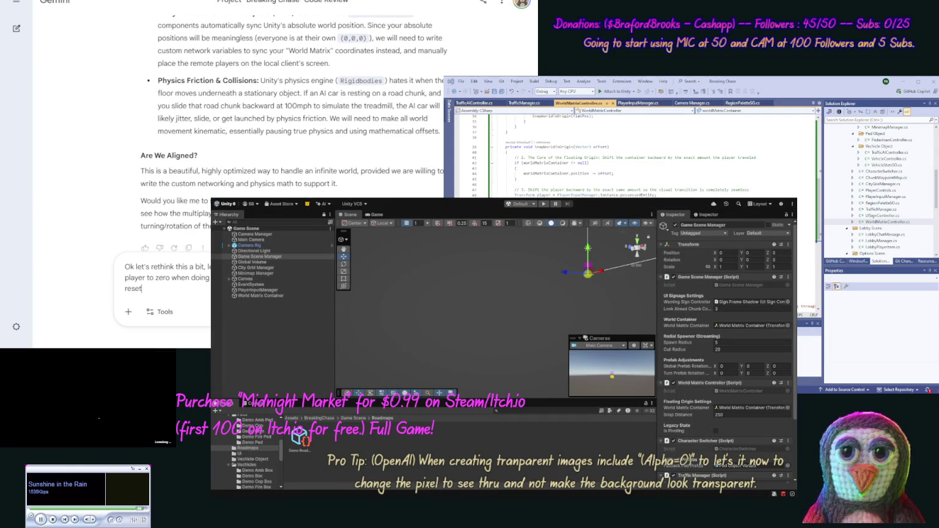
pyautogui.write(' to zero. ')
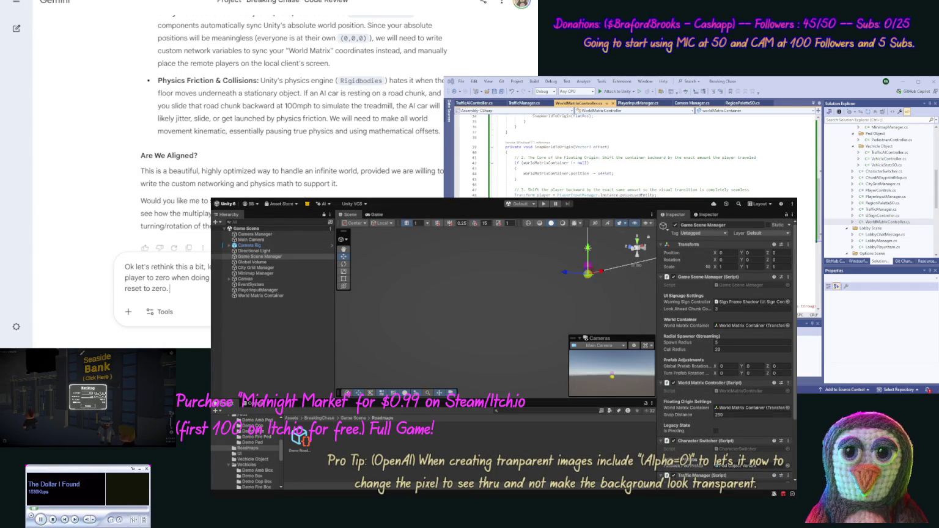
pyautogui.write('Your t')
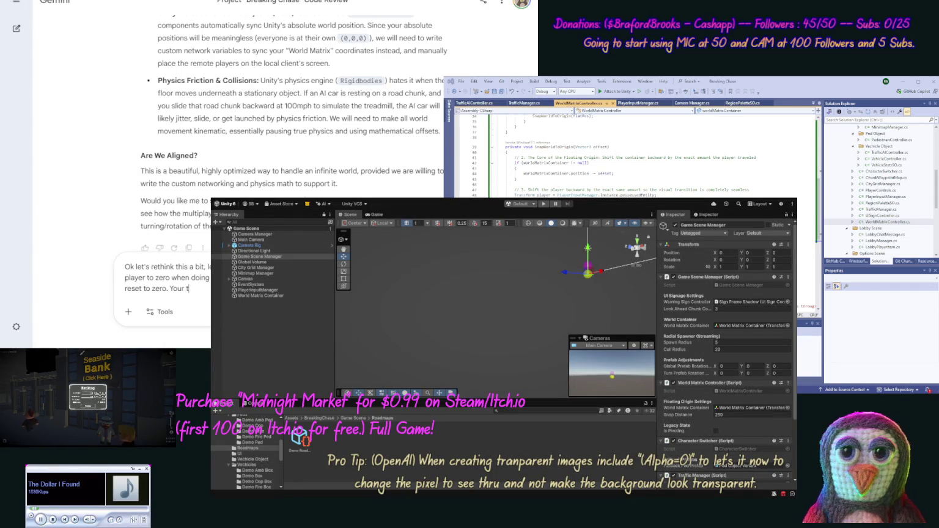
pyautogui.write('hought')
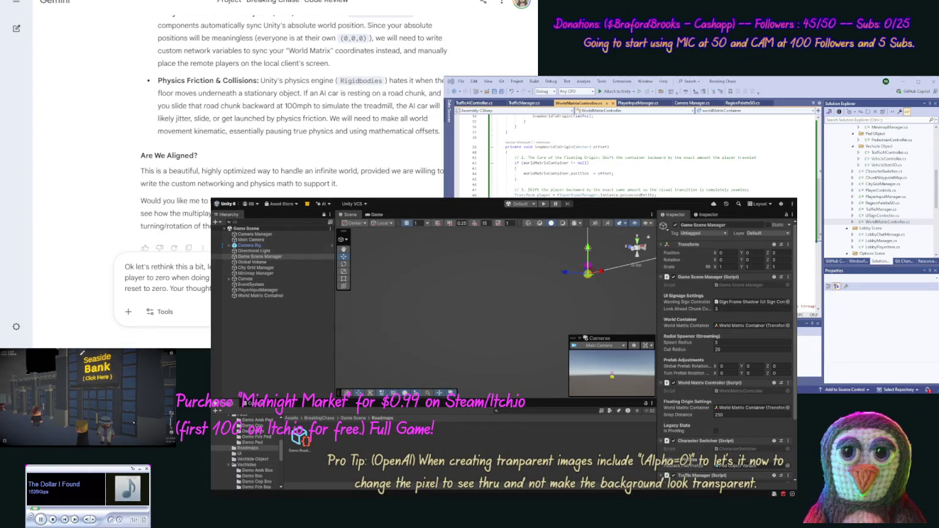
pyautogui.write('s.')
pyautogui.press('Return')
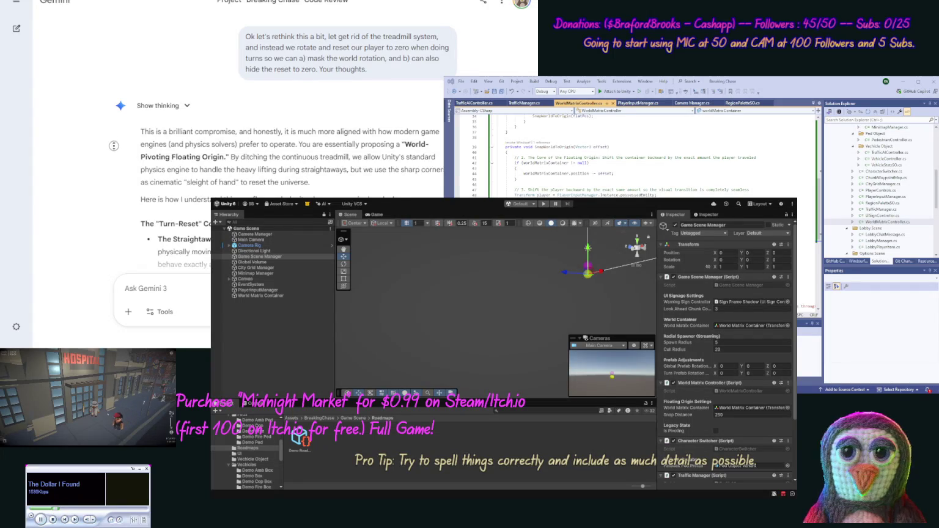
# - Scroll through Gemini's World-Pivoting Floating Origin reply, covering the corner snap trick and 'Why This is Better'
pyautogui.scroll(-3, 107, 153)
pyautogui.scroll(-1, 101, 160)
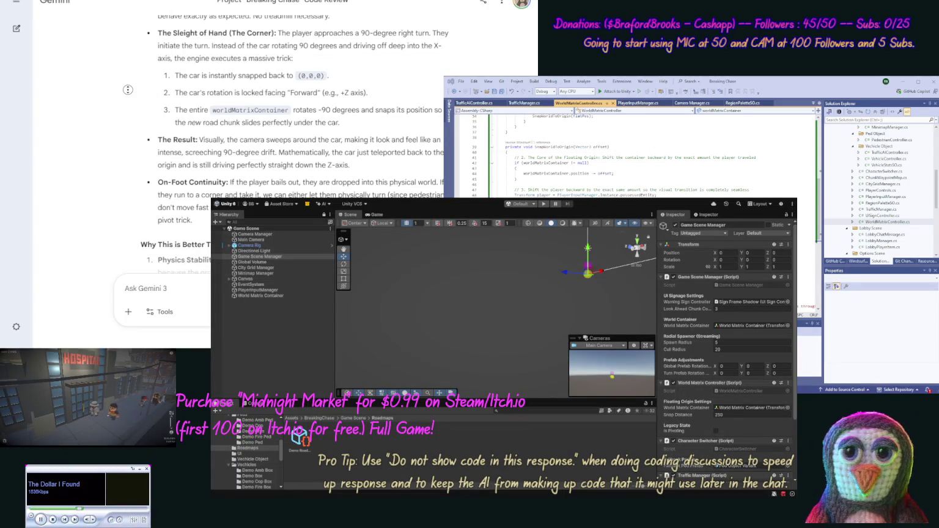
pyautogui.scroll(-2, 130, 95)
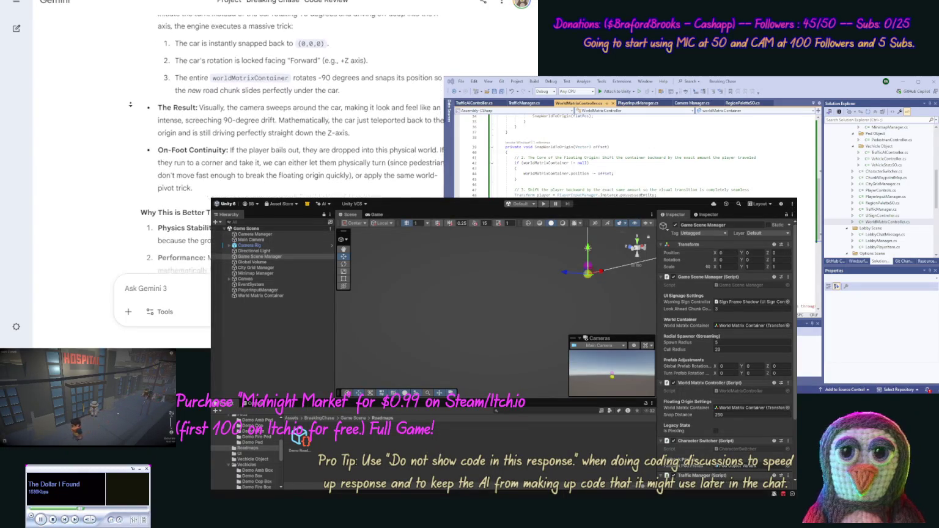
pyautogui.scroll(-2, 129, 111)
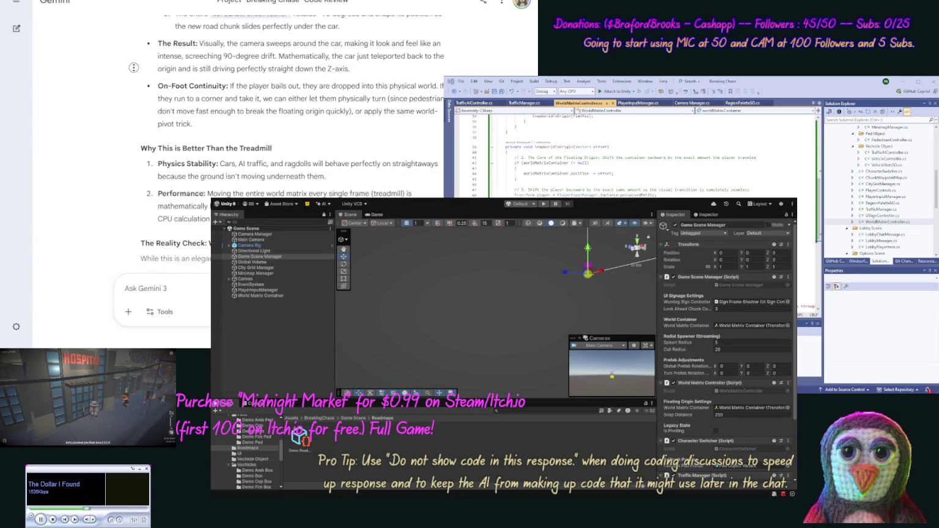
pyautogui.scroll(-2, 132, 86)
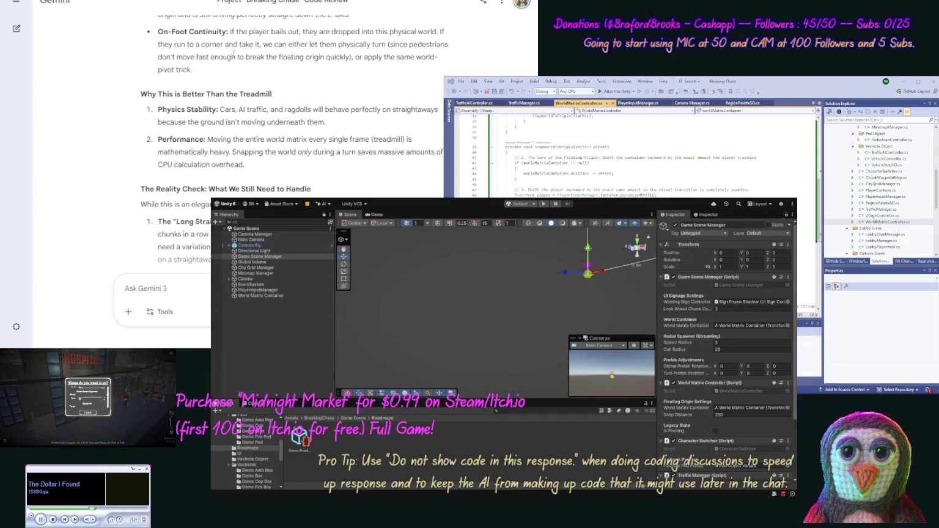
# - Quote the On-Foot Continuity paragraph in a new message, adding a note about switching back into a car
pyautogui.moveTo(201, 70); pyautogui.dragTo(158, 32)
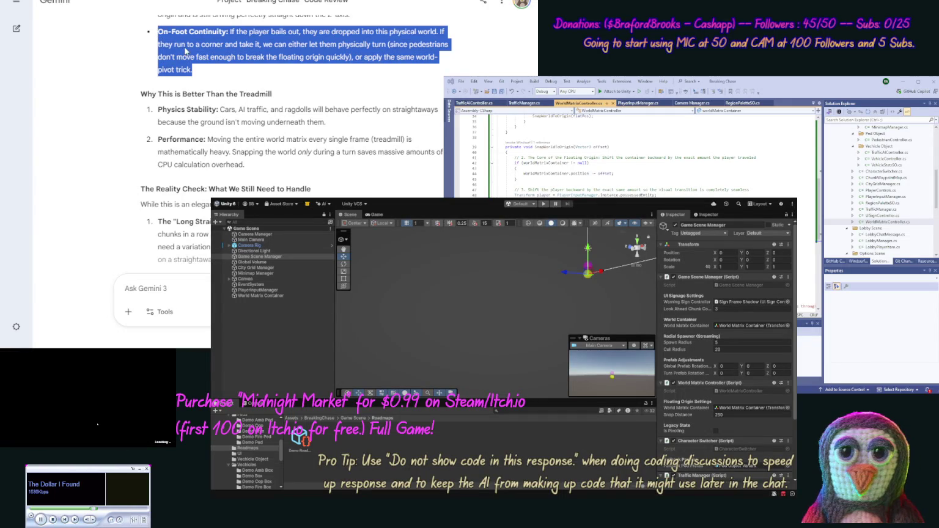
pyautogui.click(198, 284)
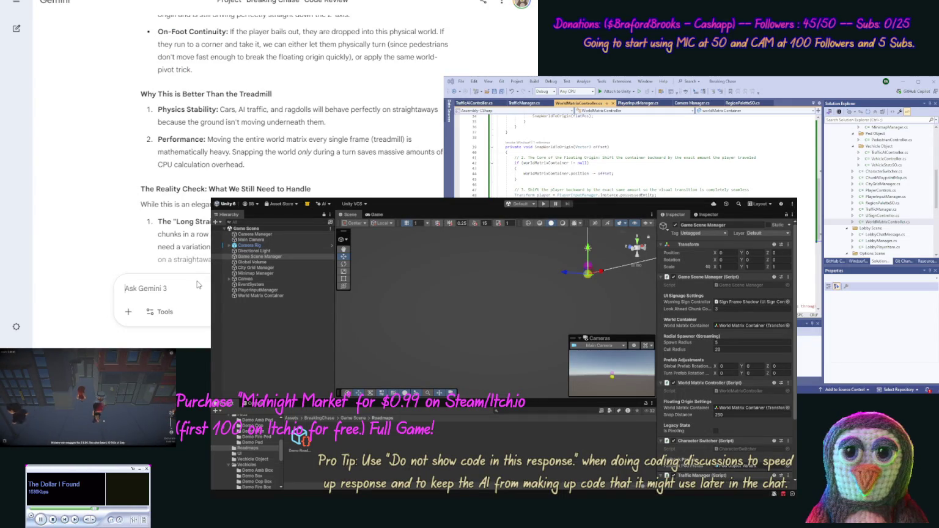
pyautogui.hotkey('ctrl', 'v')
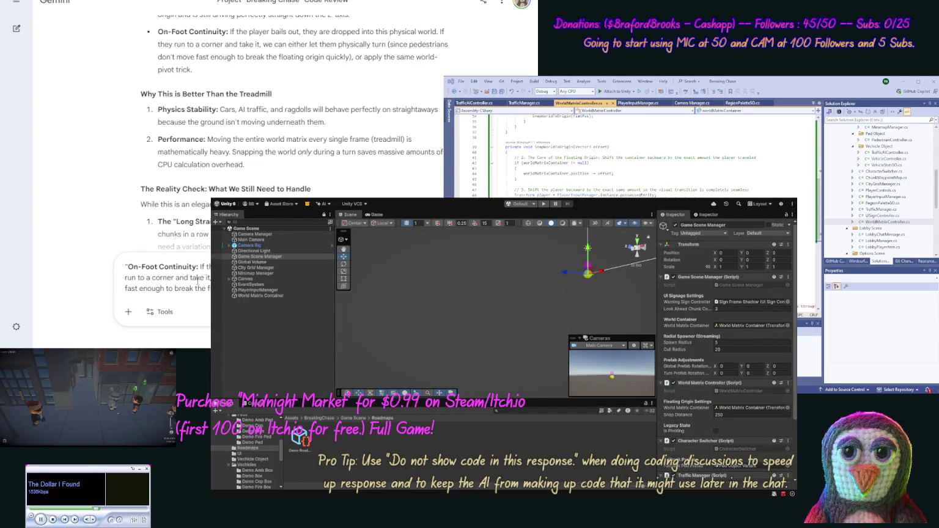
pyautogui.write('just jus')
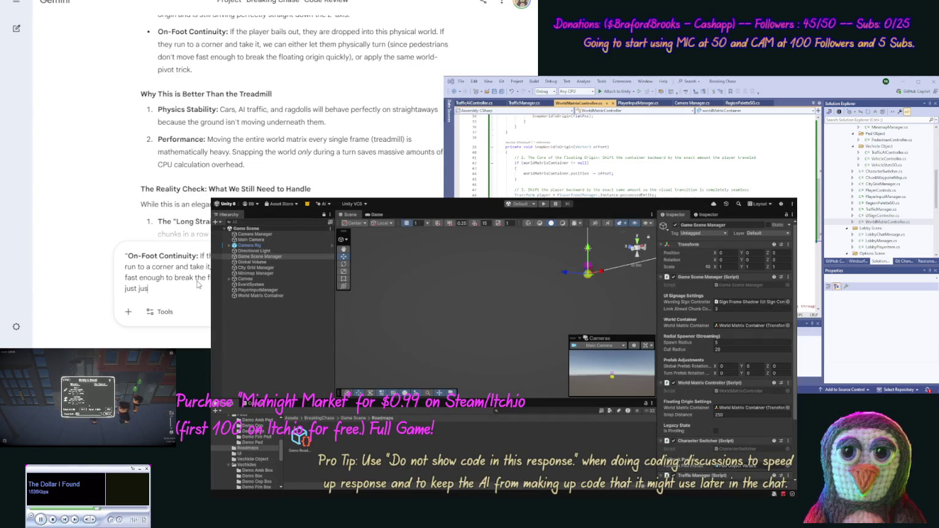
pyautogui.press('BackSpace')
pyautogui.press('BackSpace')
pyautogui.write('swit')
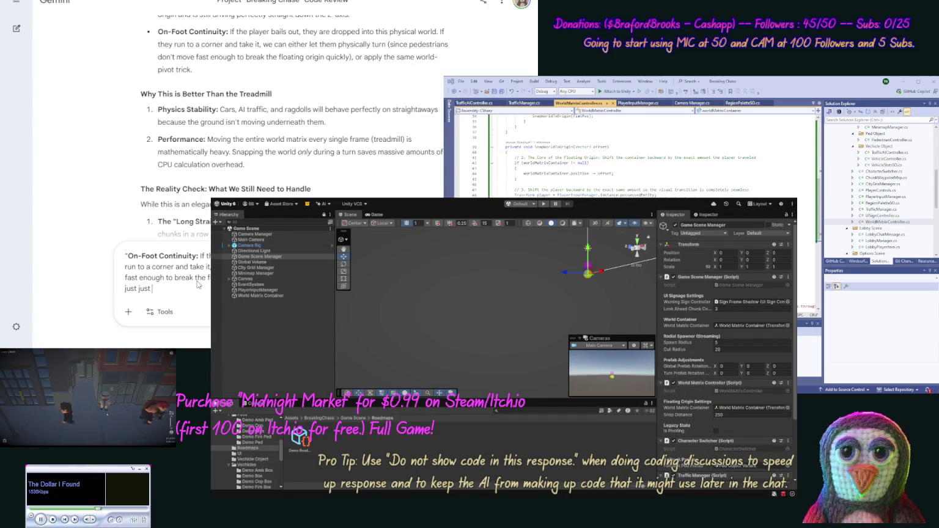
pyautogui.write('ch ba')
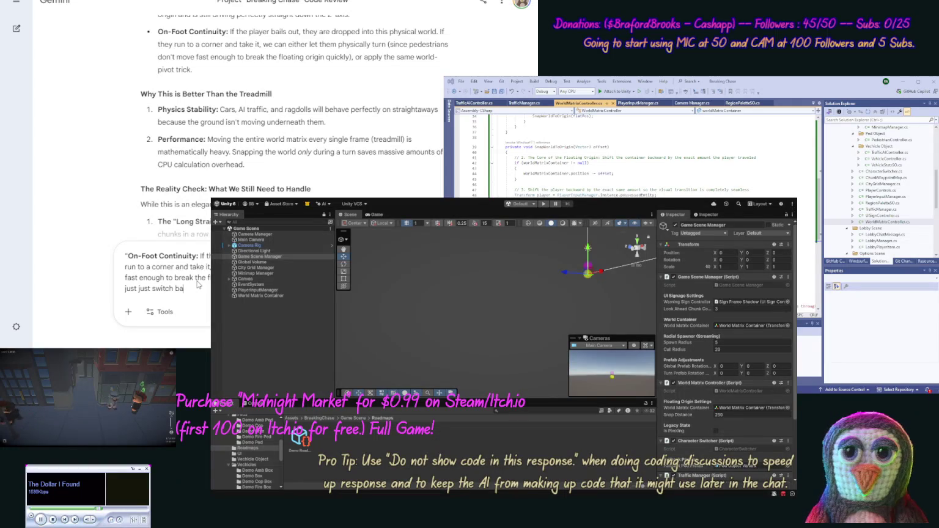
pyautogui.write('ck to ou')
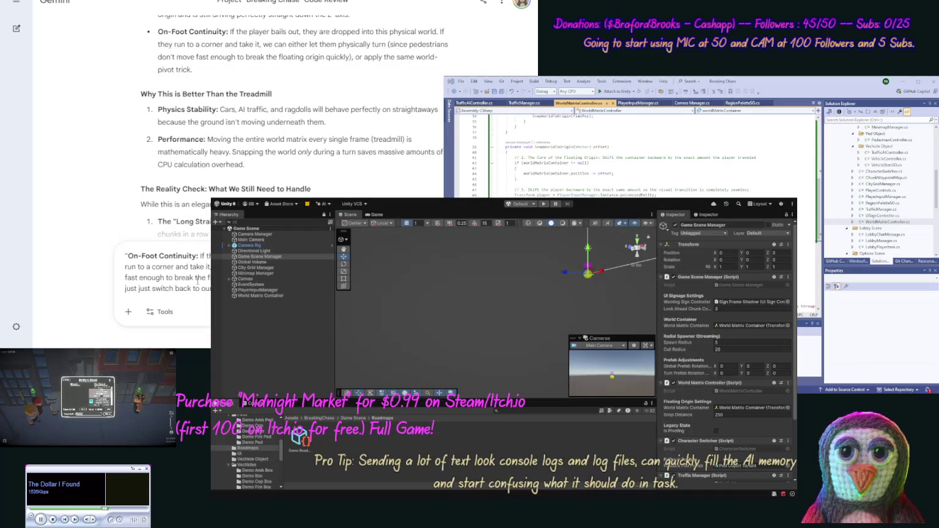
pyautogui.write('back')
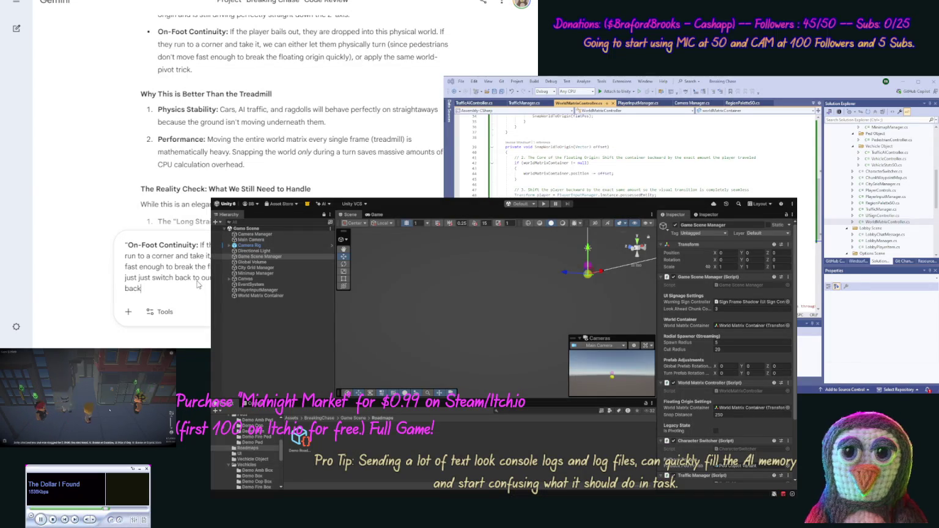
pyautogui.write(' into a car.')
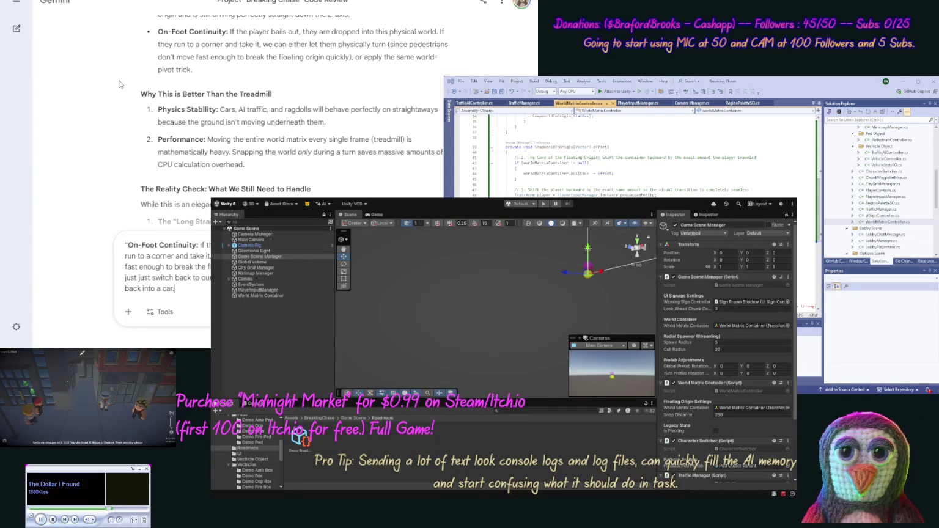
pyautogui.scroll(-1, 116, 88)
pyautogui.scroll(-1, 116, 89)
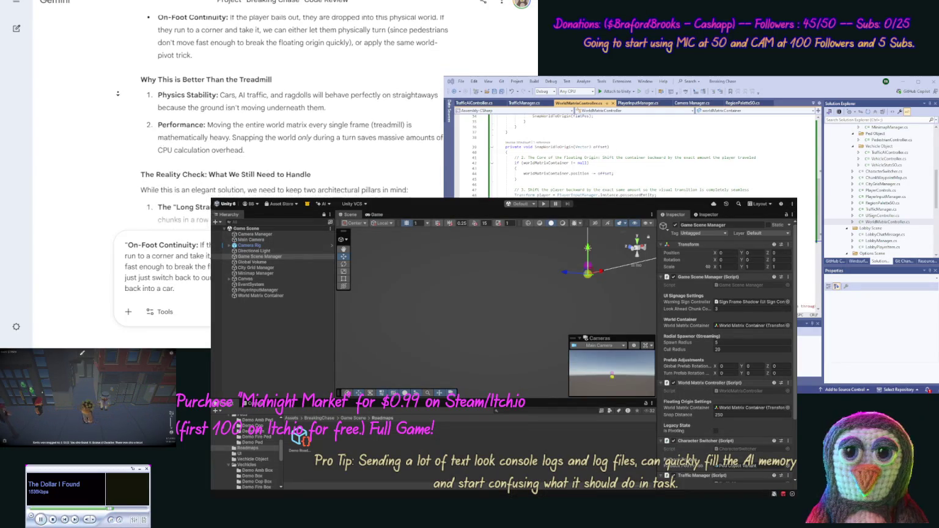
pyautogui.scroll(-1, 119, 94)
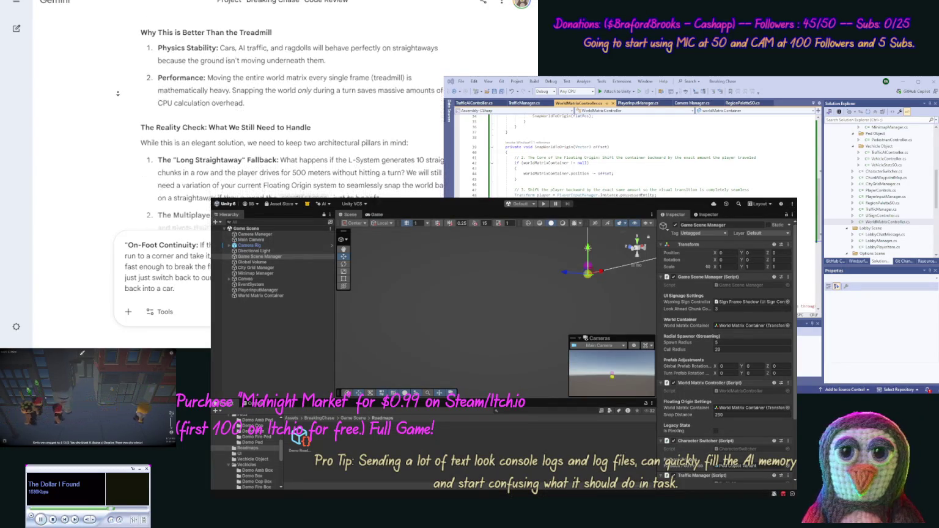
pyautogui.scroll(-2, 118, 94)
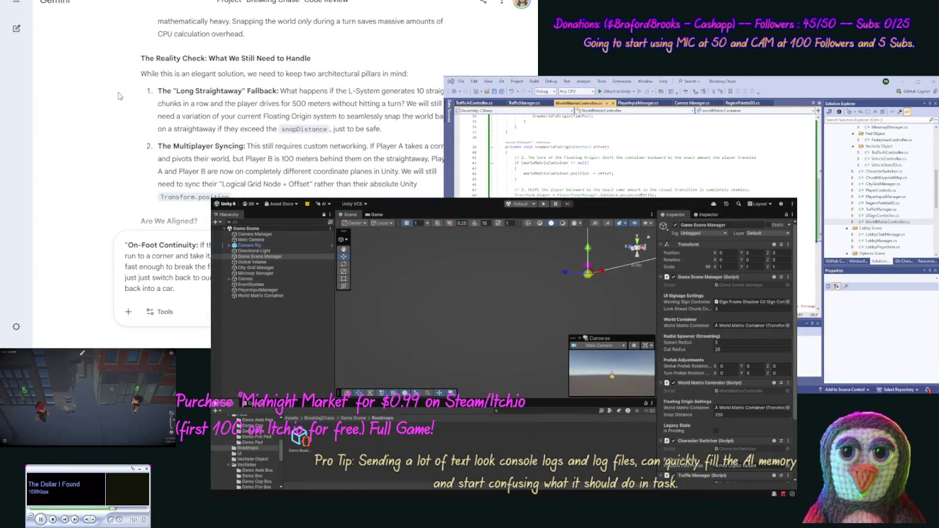
pyautogui.scroll(-2, 121, 92)
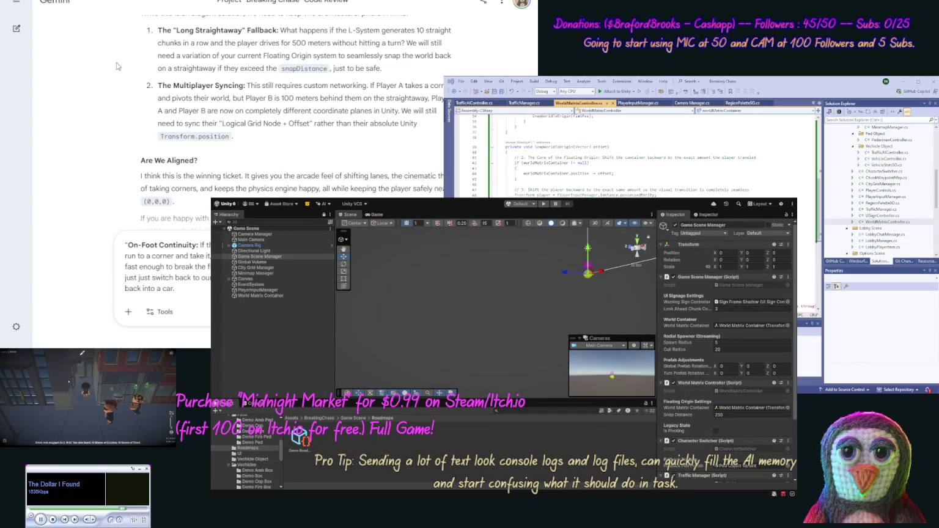
pyautogui.scroll(-1, 116, 68)
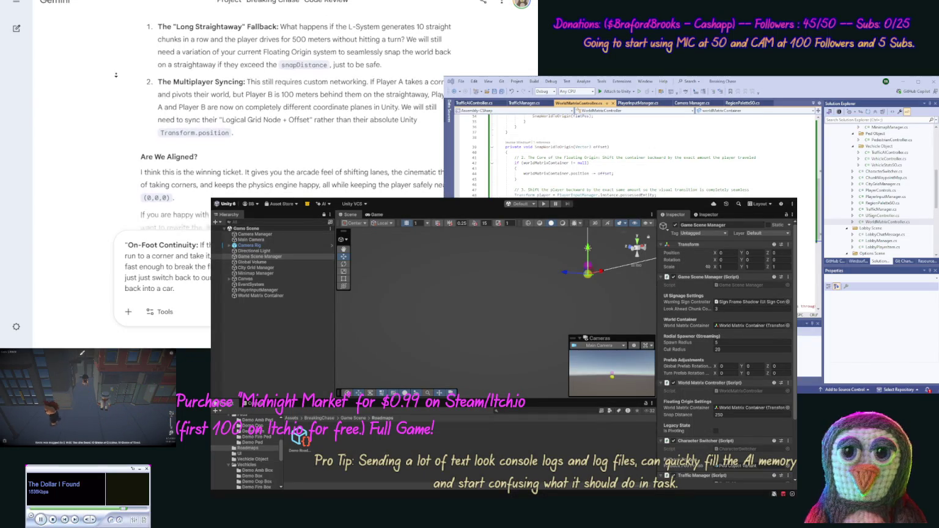
pyautogui.scroll(-3, 118, 77)
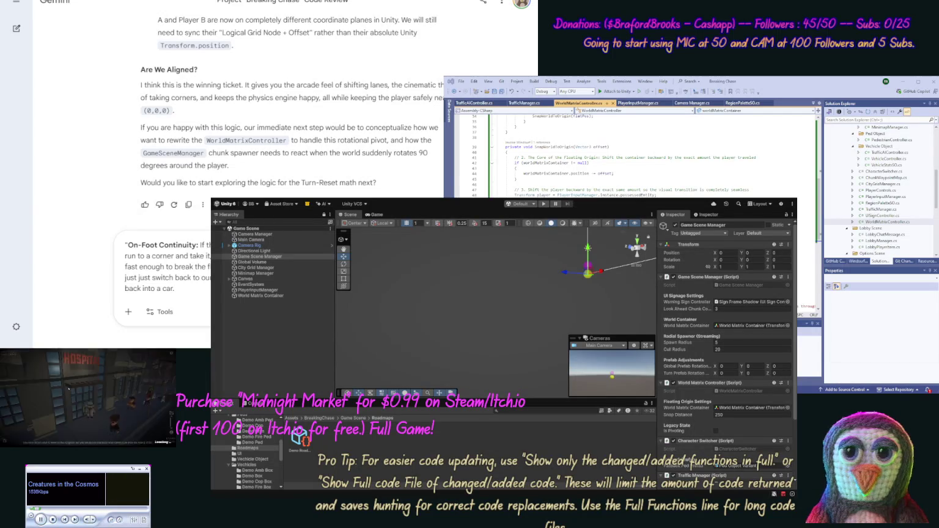
# - Finish the On-Foot Continuity message with a closing remark and send it to Gemini
pyautogui.write(' The')
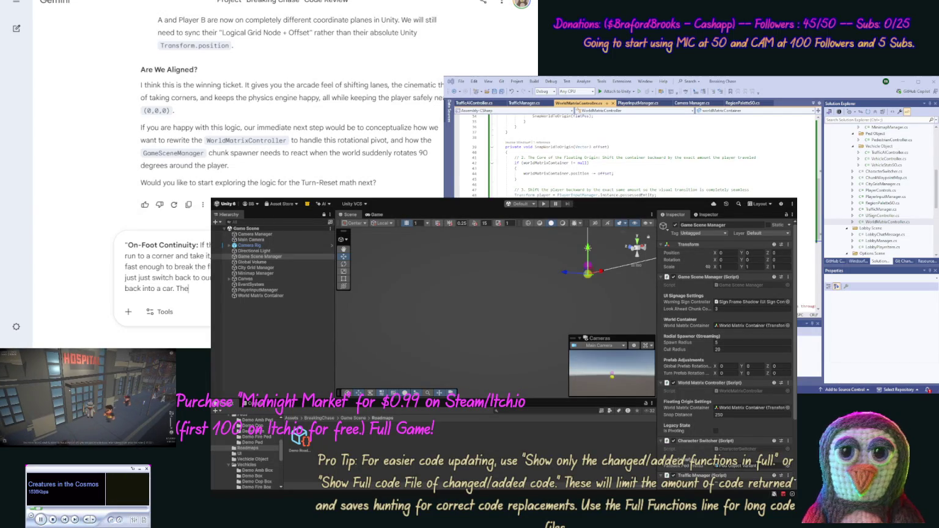
pyautogui.write(' rest lo')
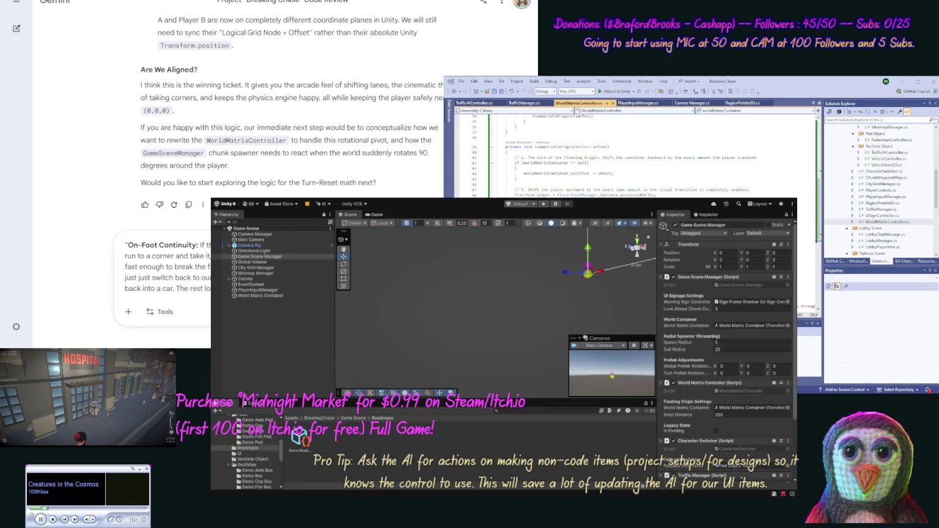
pyautogui.press('Return')
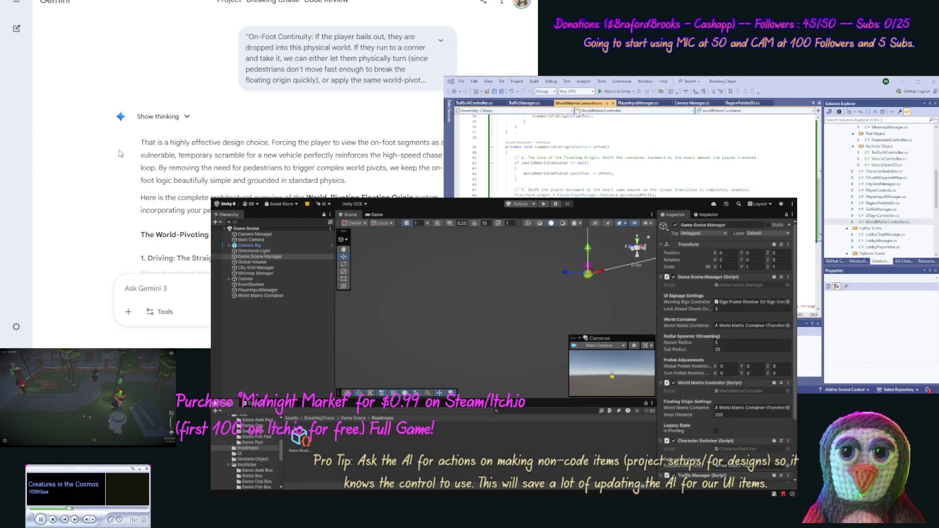
pyautogui.scroll(-2, 110, 152)
pyautogui.scroll(-2, 106, 176)
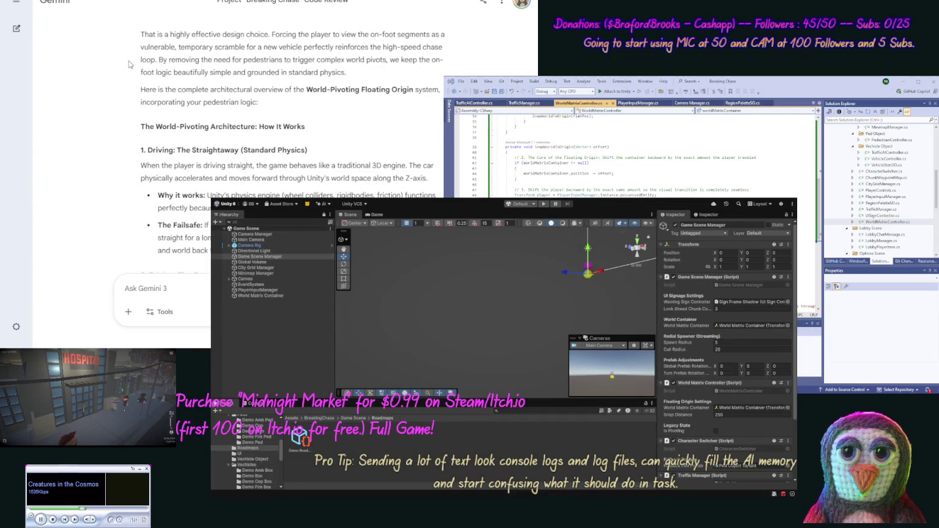
pyautogui.scroll(-1, 125, 73)
pyautogui.scroll(-3, 120, 86)
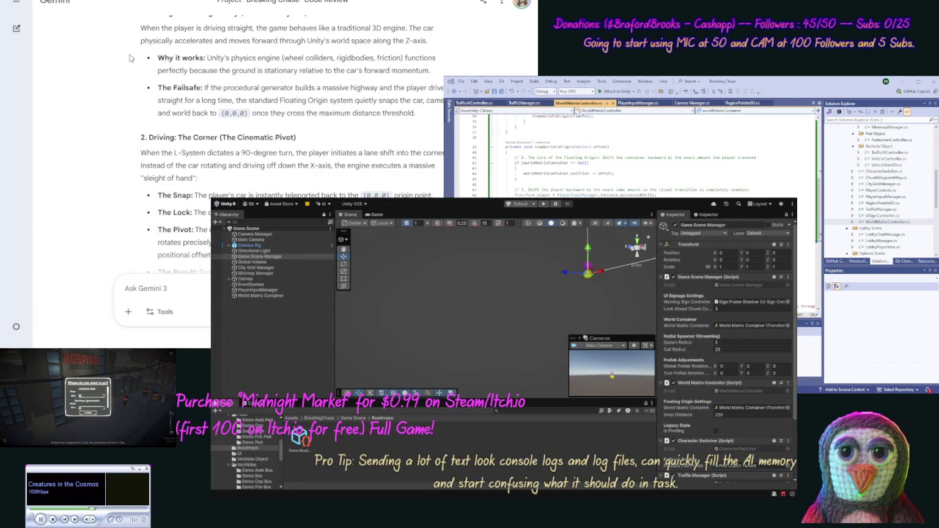
pyautogui.scroll(-1, 126, 77)
pyautogui.scroll(-1, 124, 77)
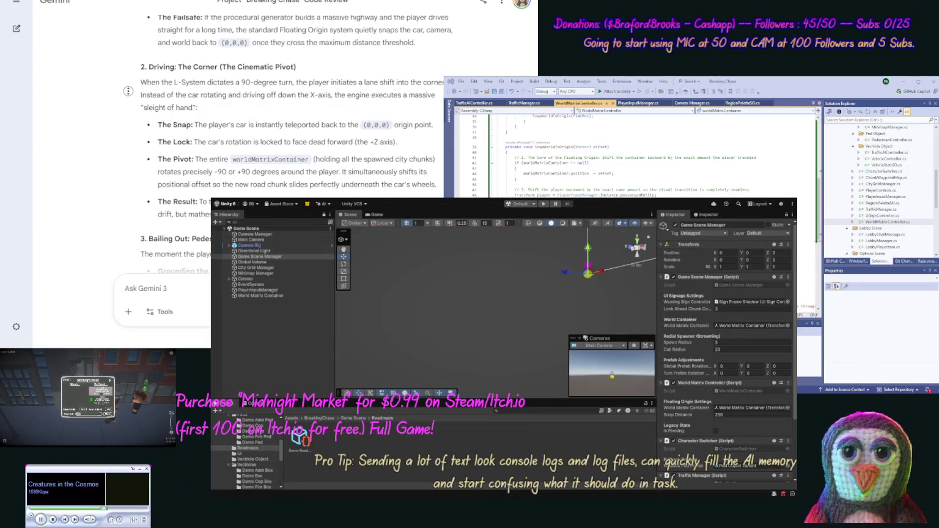
pyautogui.scroll(-1, 128, 92)
pyautogui.scroll(-1, 129, 103)
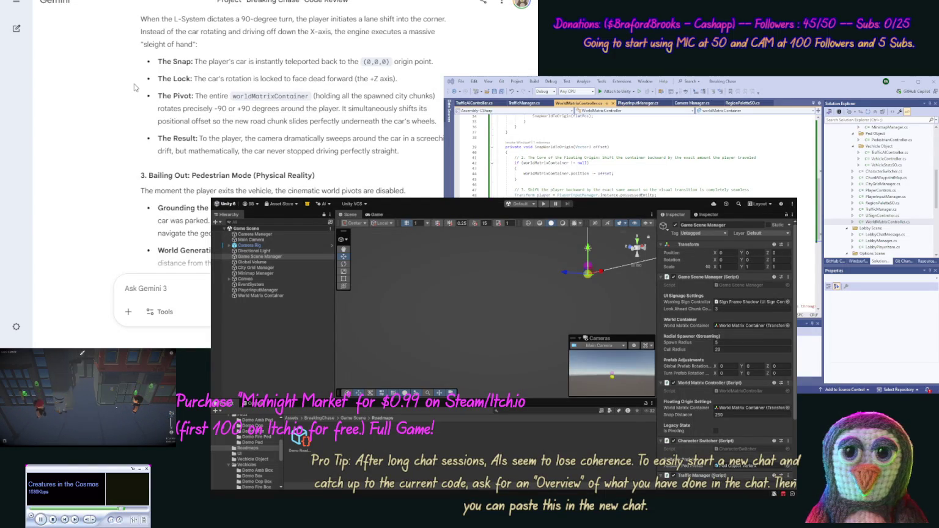
pyautogui.scroll(-3, 116, 111)
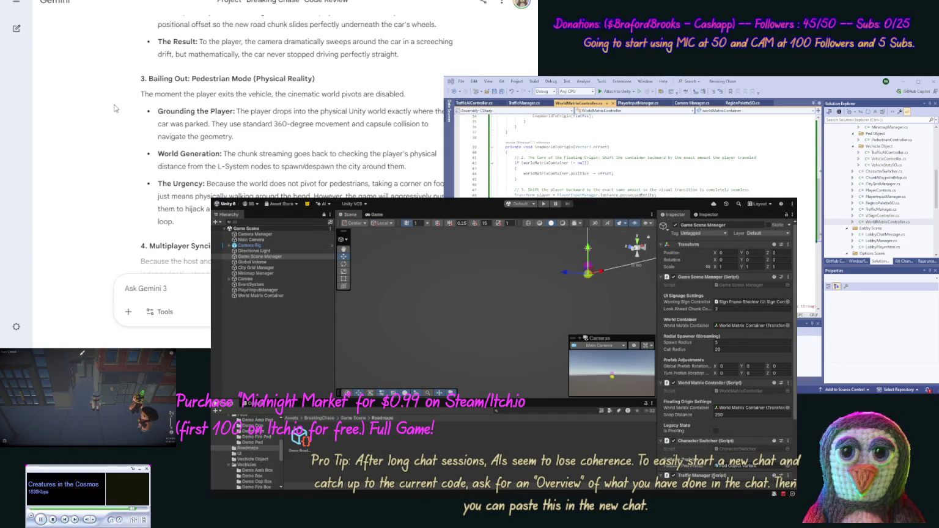
pyautogui.scroll(-1, 114, 123)
pyautogui.scroll(-1, 114, 123)
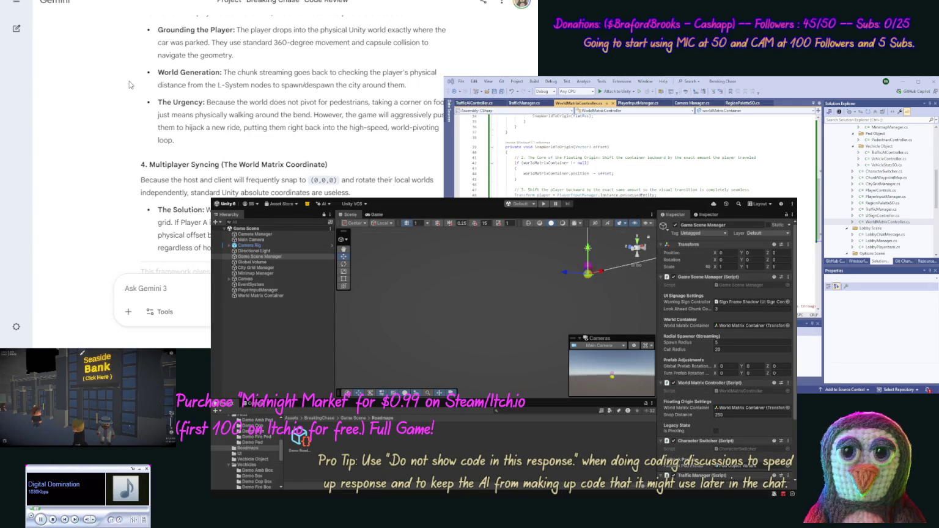
pyautogui.scroll(-2, 123, 92)
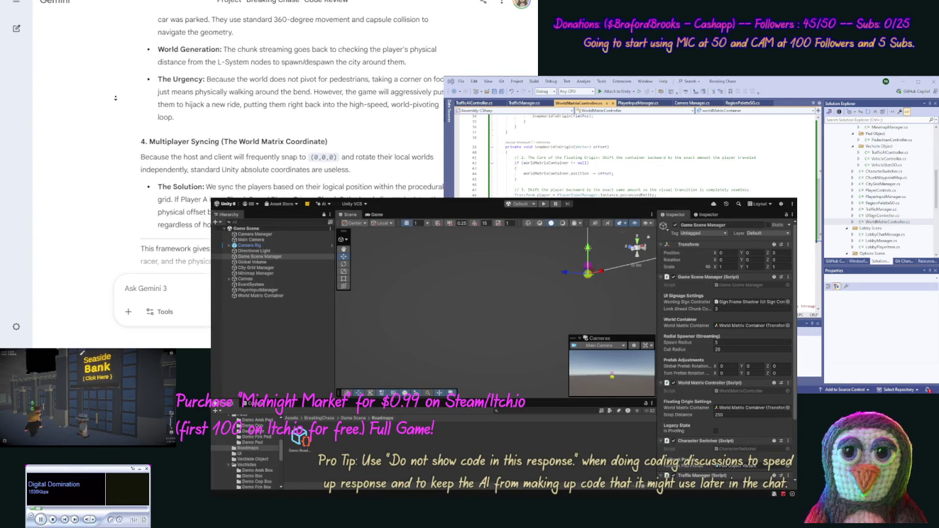
pyautogui.scroll(-2, 116, 99)
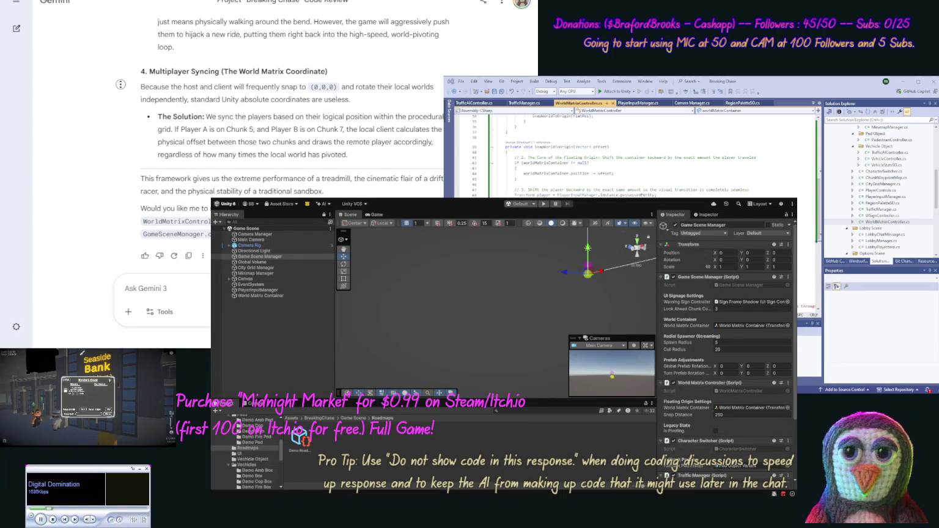
pyautogui.scroll(-1, 145, 120)
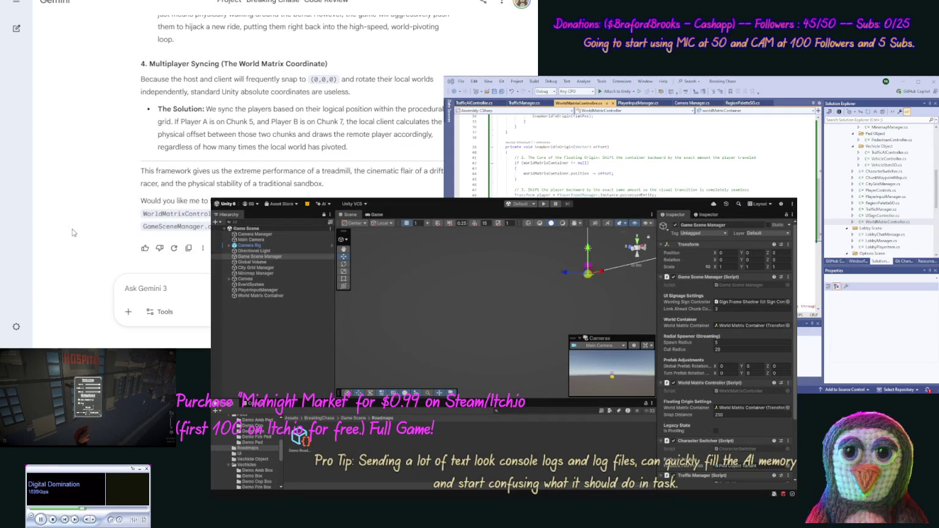
# - Ask Gemini to implement the changes with the message 'OK let's make these changes.'
pyautogui.click(199, 290)
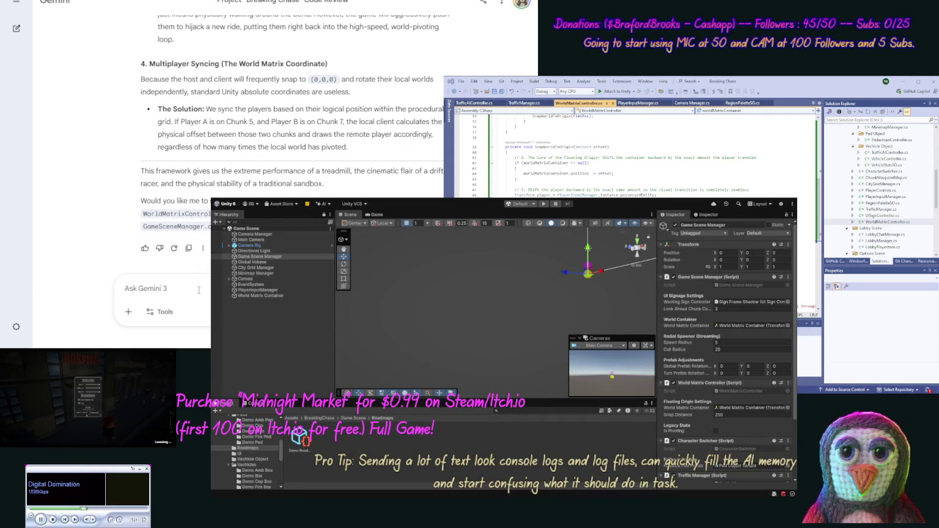
pyautogui.write("OK let's make t")
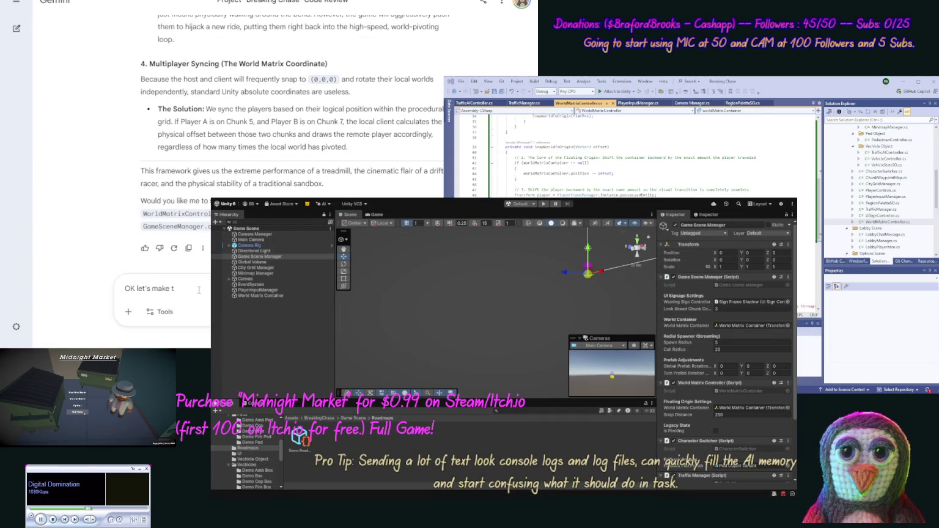
pyautogui.write('e d')
pyautogui.press('Return')
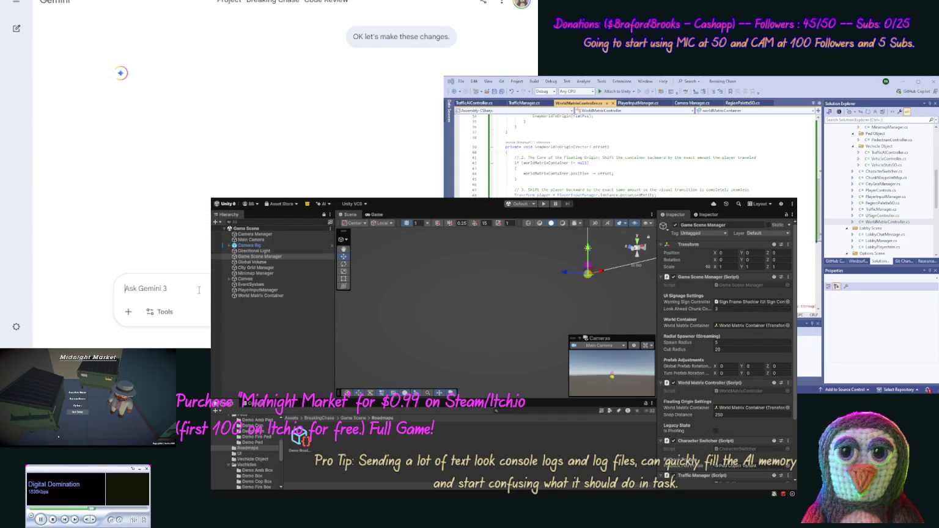
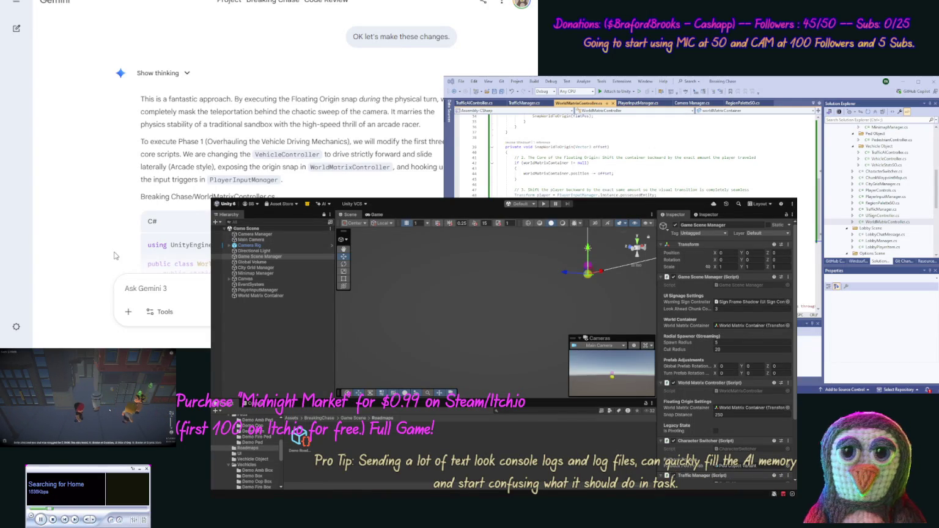
# - Check the Breaking Chase notebook in NotebookLM, then return to the Gemini code review chat
pyautogui.hotkey('ctrl', 'Tab')
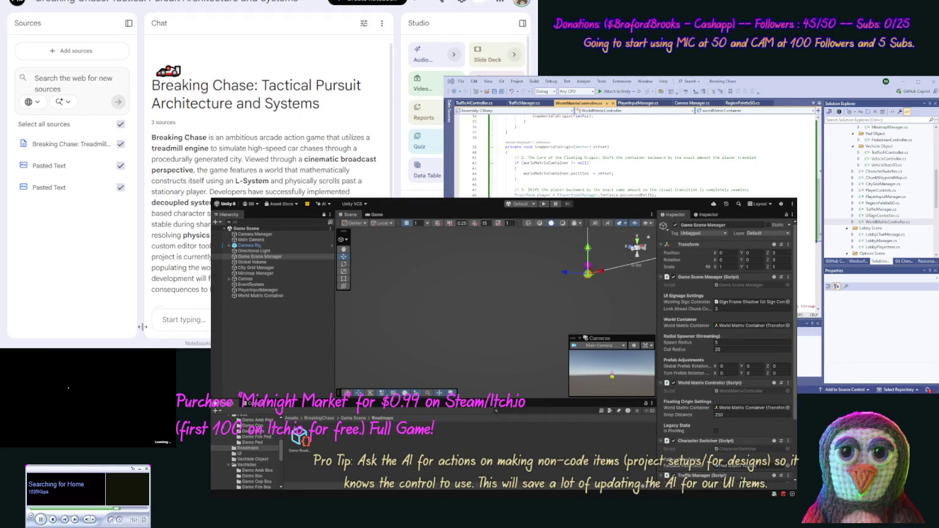
pyautogui.hotkey('ctrl', 'Tab')
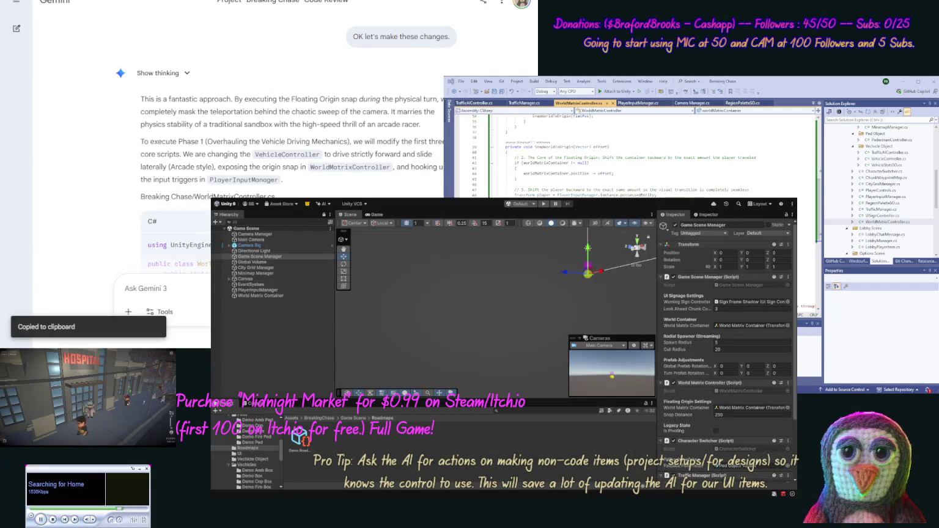
# - Paste Gemini's WorldMatrixController.cs code over the existing script in Visual Studio
pyautogui.click(585, 129)
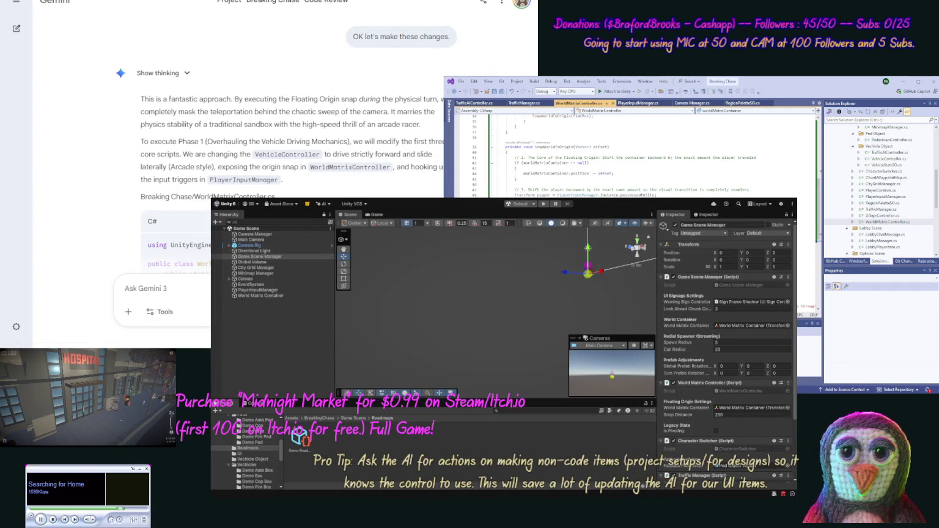
pyautogui.click(674, 189)
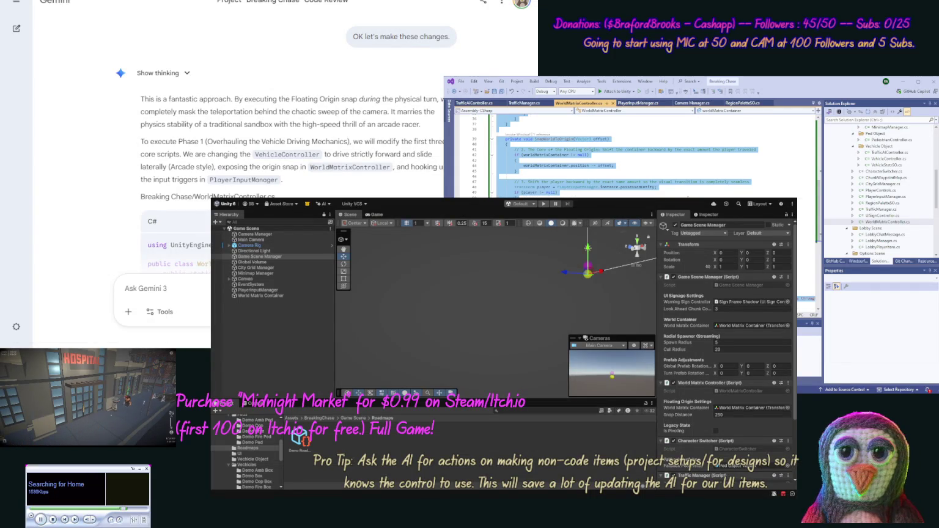
pyautogui.hotkey('ctrl', 'v')
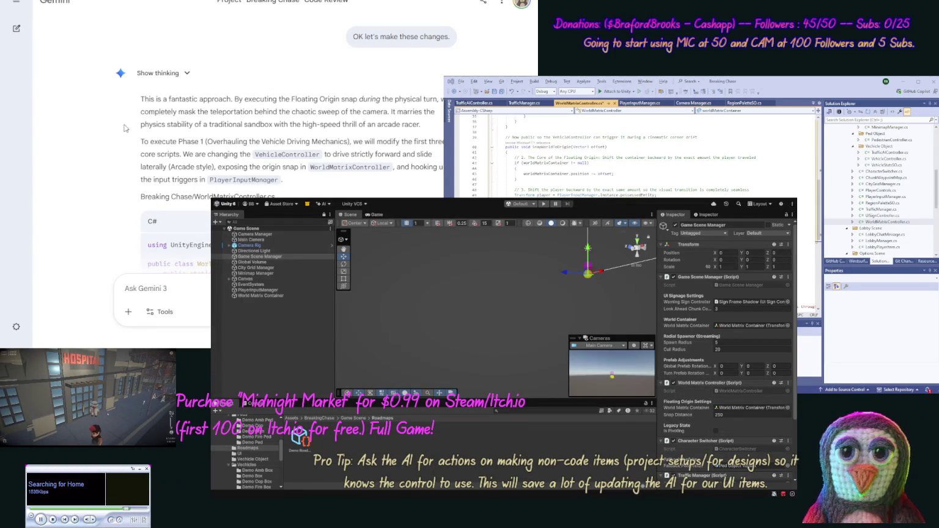
pyautogui.scroll(-5, 119, 129)
pyautogui.scroll(-10, 116, 166)
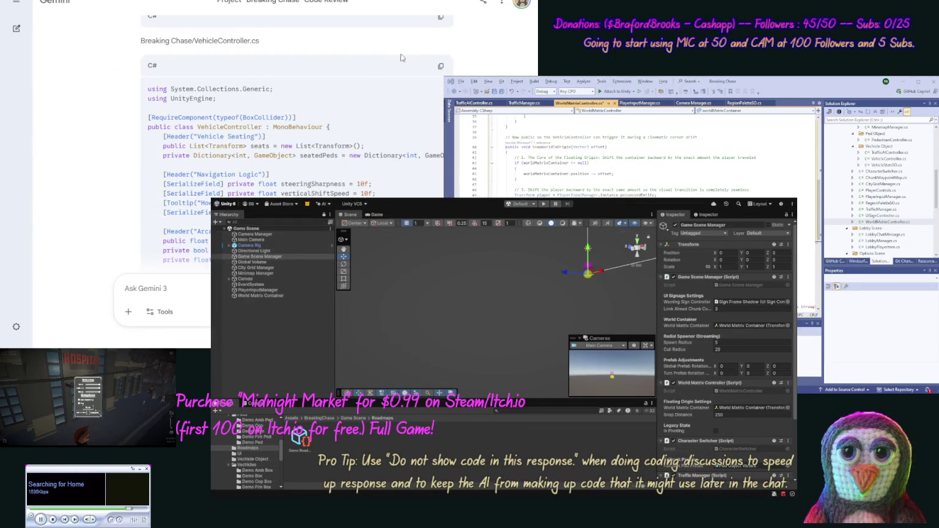
# - Copy Gemini's VehicleController.cs code block from the reply
pyautogui.click(441, 67)
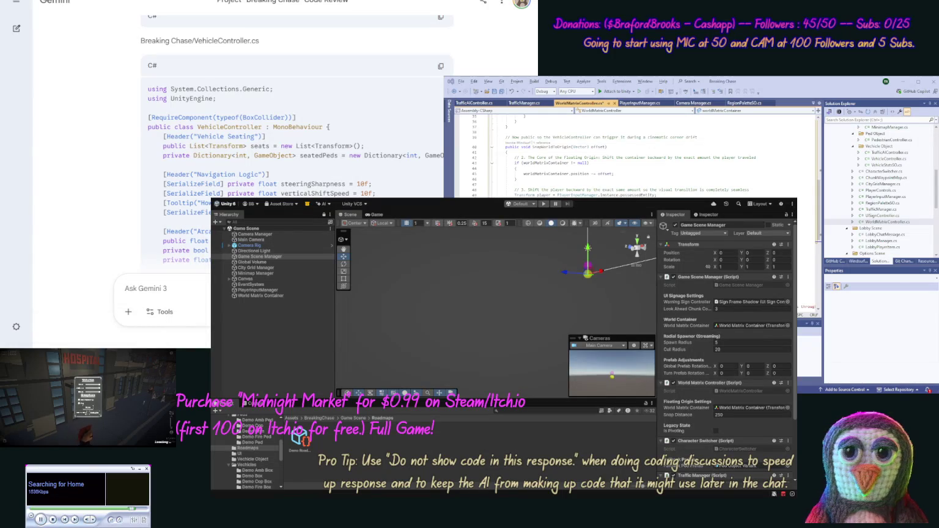
pyautogui.scroll(-8, 881, 183)
pyautogui.moveTo(935, 238); pyautogui.dragTo(928, 201)
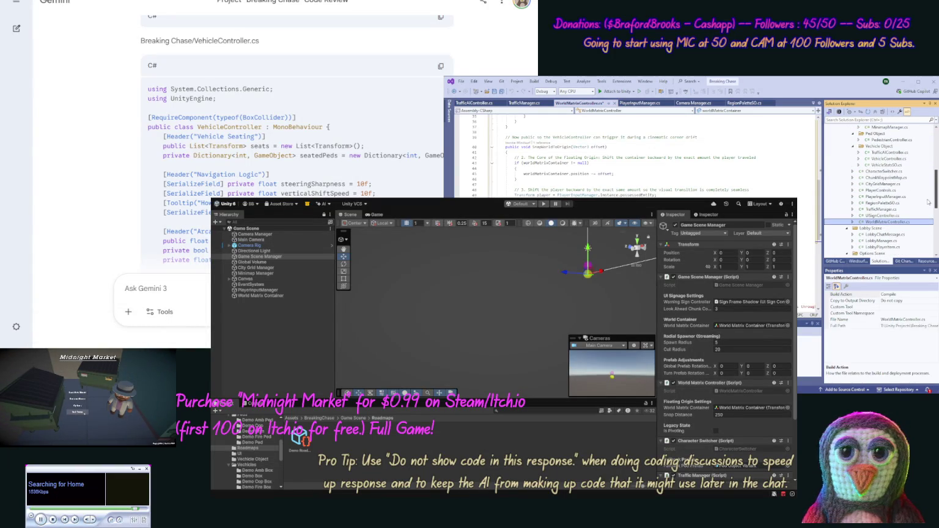
# - Open VehicleController.cs and replace all of its code with Gemini's version
pyautogui.doubleClick(886, 158)
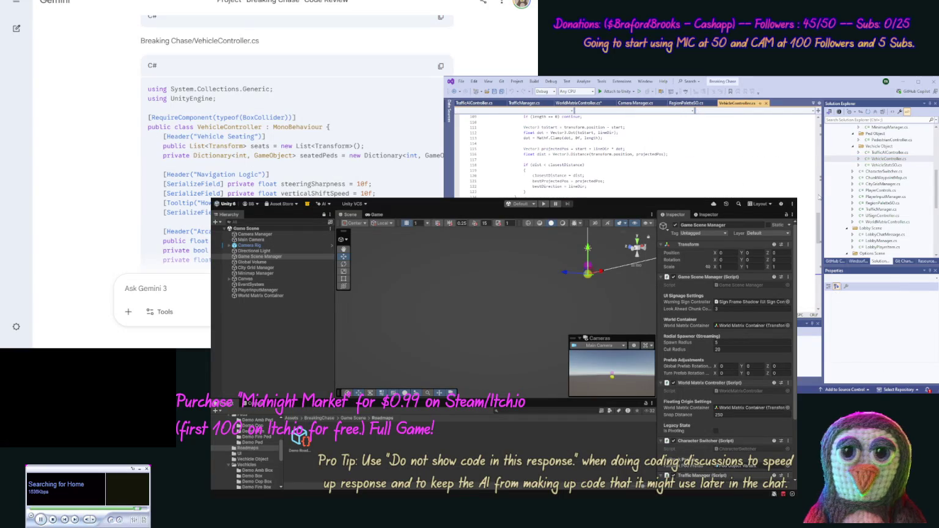
pyautogui.click(760, 187)
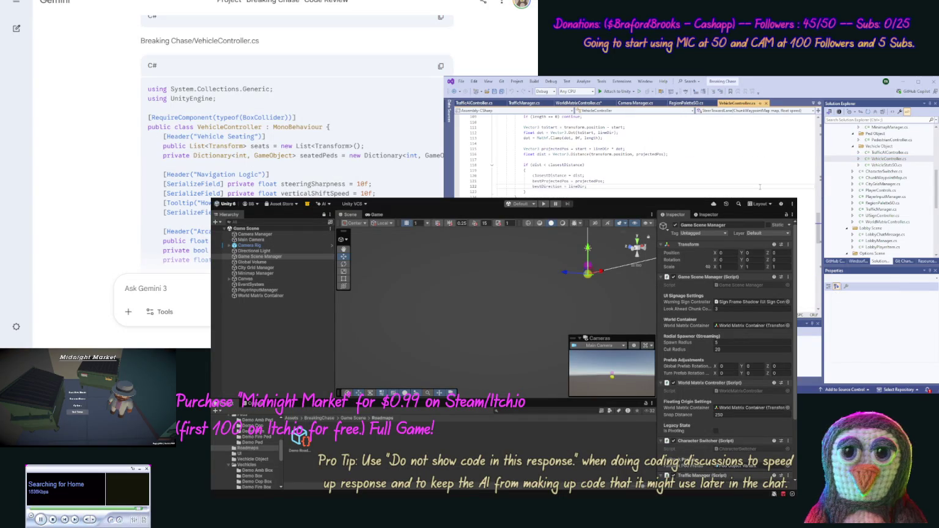
pyautogui.hotkey('ctrl', 'a')
pyautogui.hotkey('ctrl', 'v')
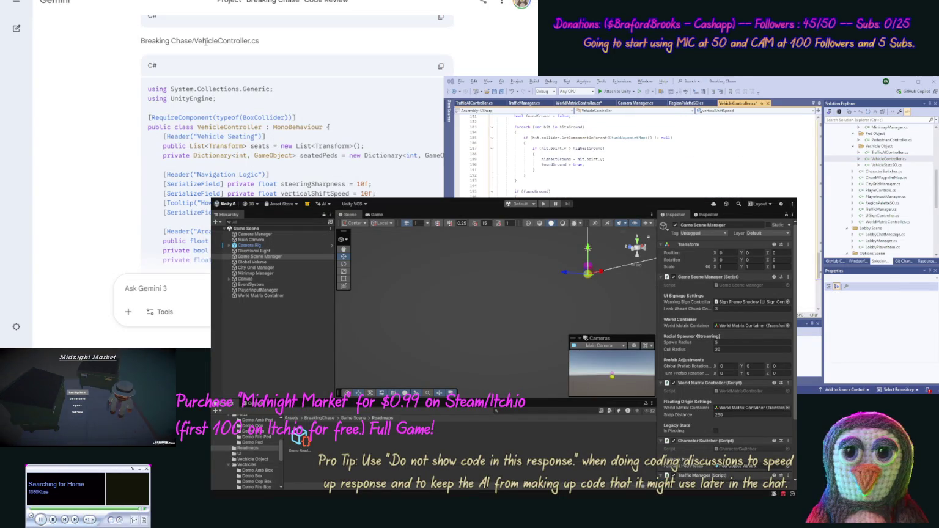
pyautogui.scroll(-2, 109, 87)
pyautogui.scroll(-10, 109, 87)
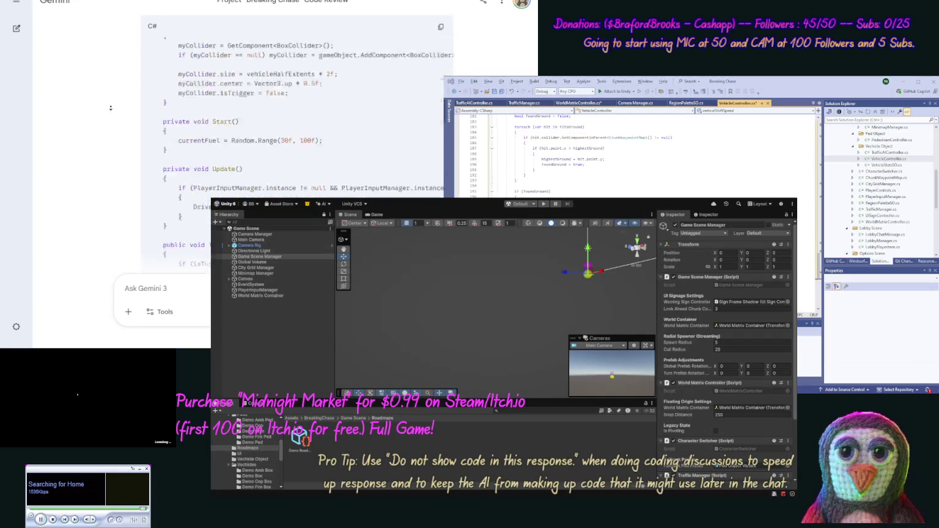
pyautogui.scroll(-15, 101, 114)
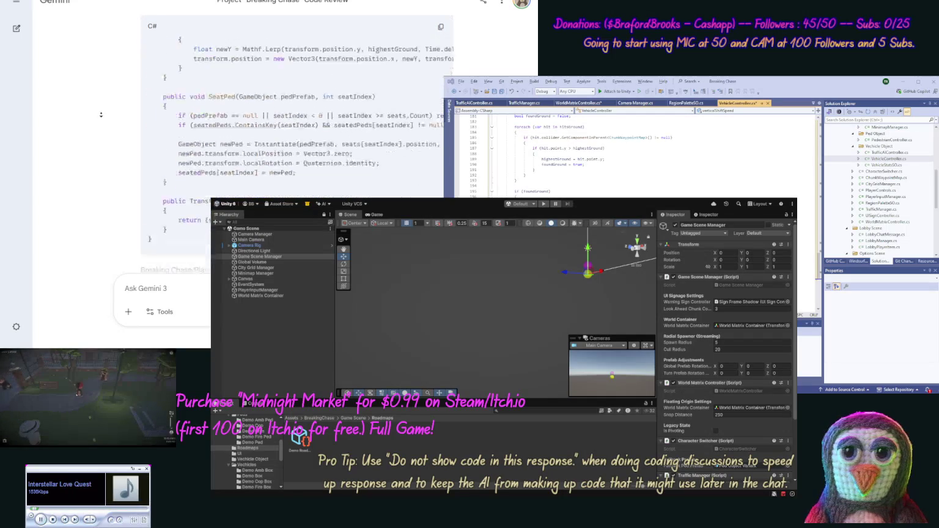
pyautogui.scroll(-10, 101, 114)
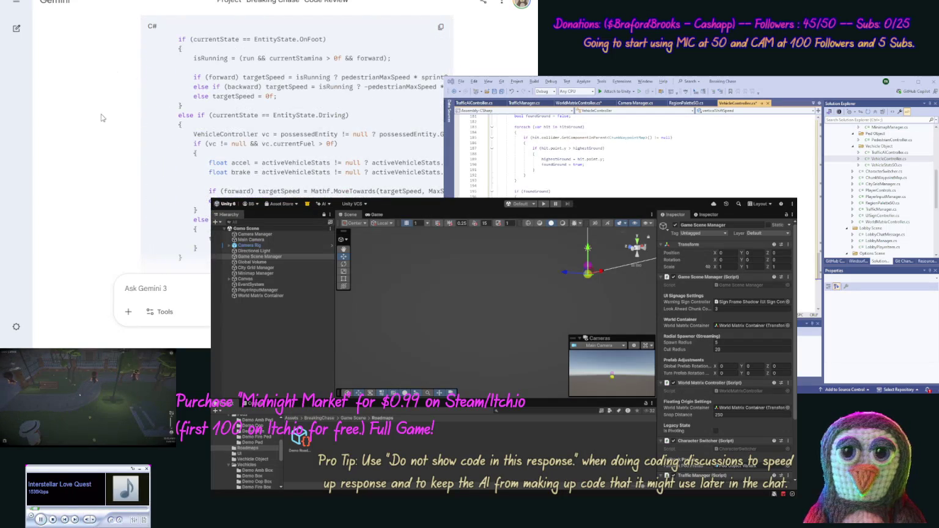
pyautogui.scroll(-10, 91, 169)
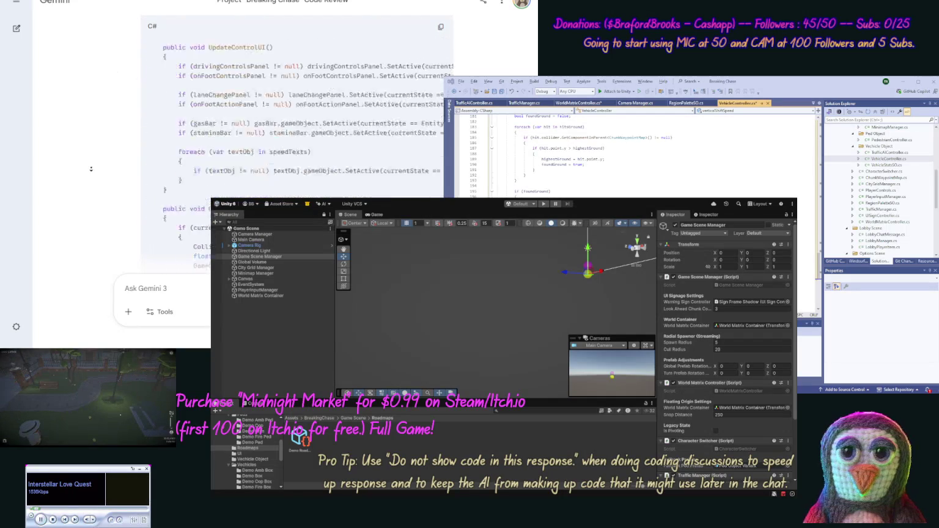
pyautogui.scroll(-10, 93, 170)
pyautogui.write('ok ne')
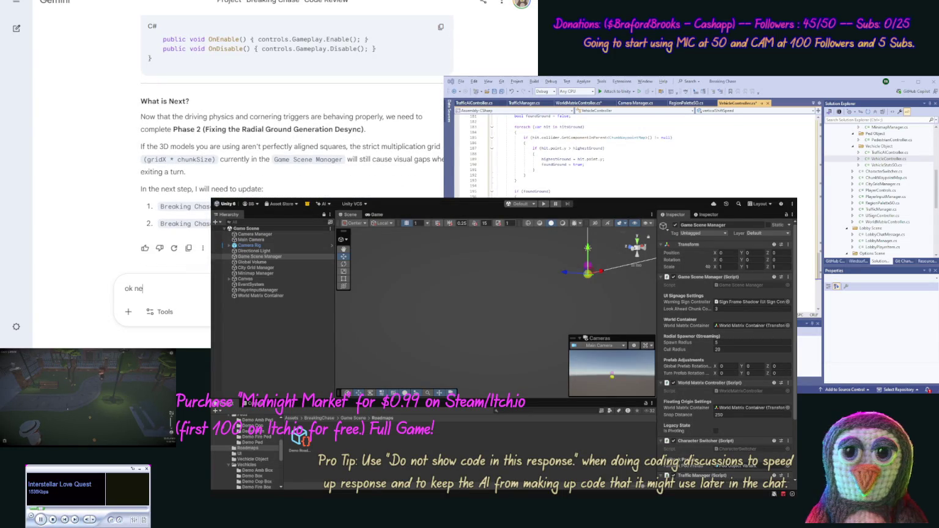
# - Send Gemini the message 'ok next files' to get the remaining updated scripts
pyautogui.write('xt f')
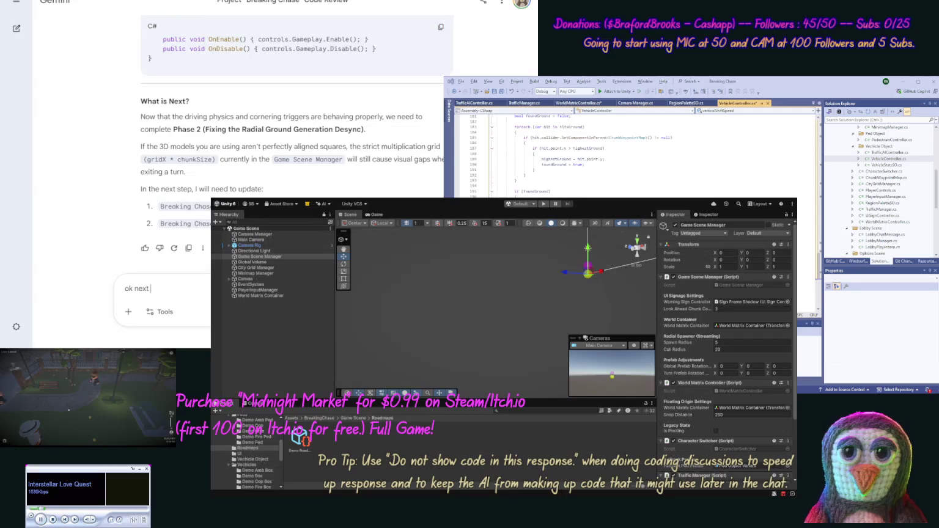
pyautogui.write('iles')
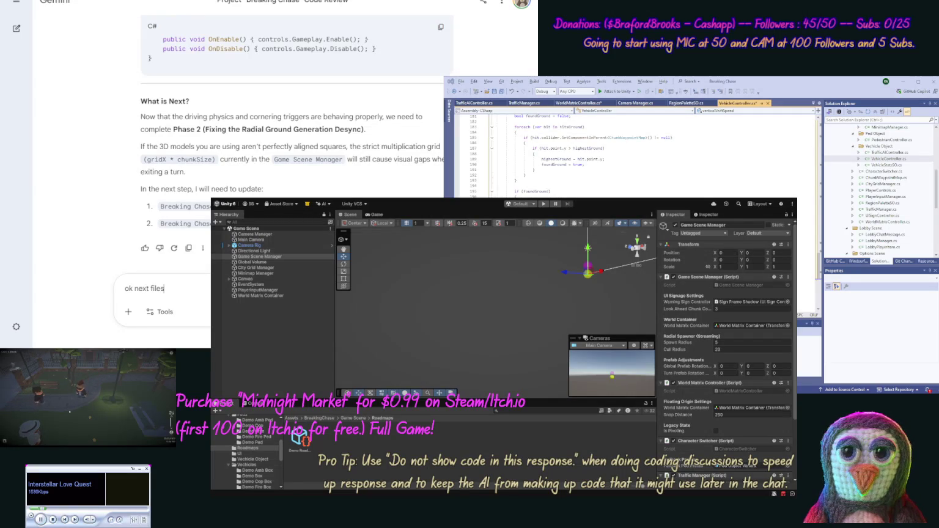
pyautogui.press('Return')
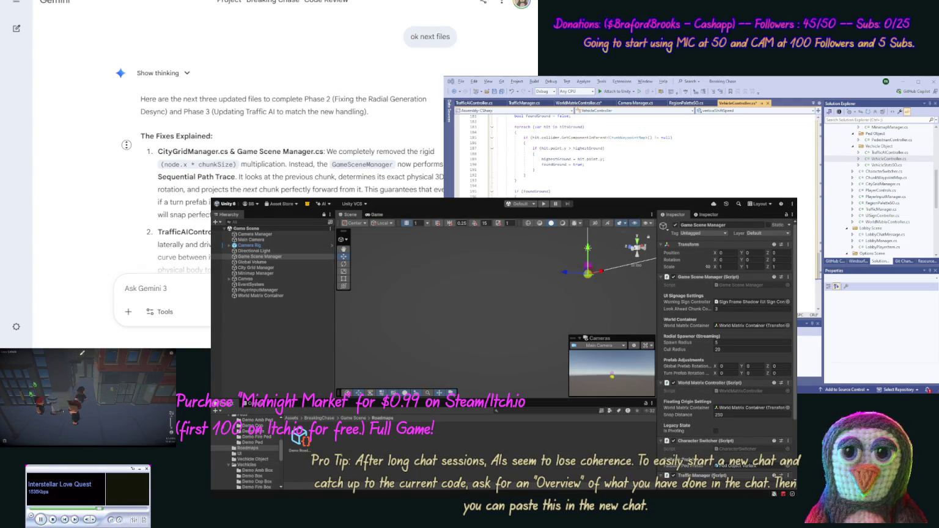
# - Copy Gemini's CityGridManager.cs code and open CityGridManager.cs in Visual Studio
pyautogui.scroll(-3, 441, 141)
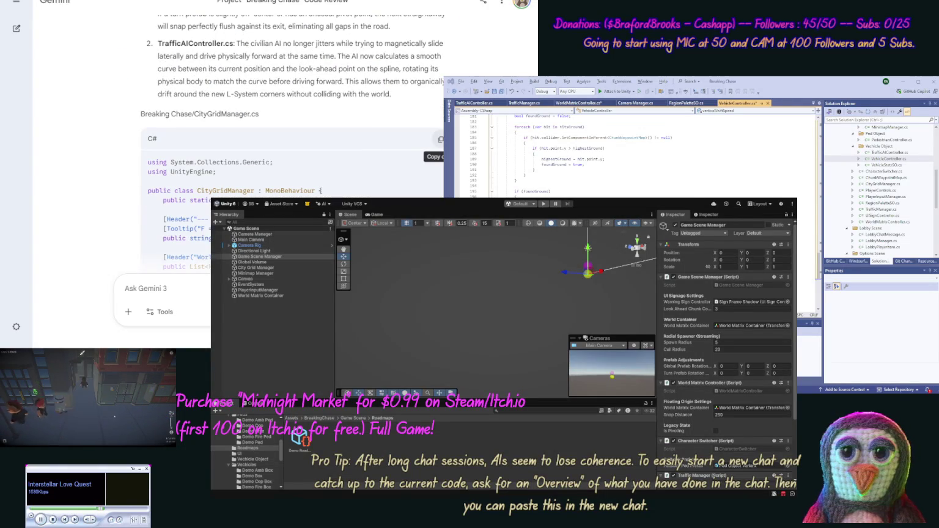
pyautogui.click(441, 140)
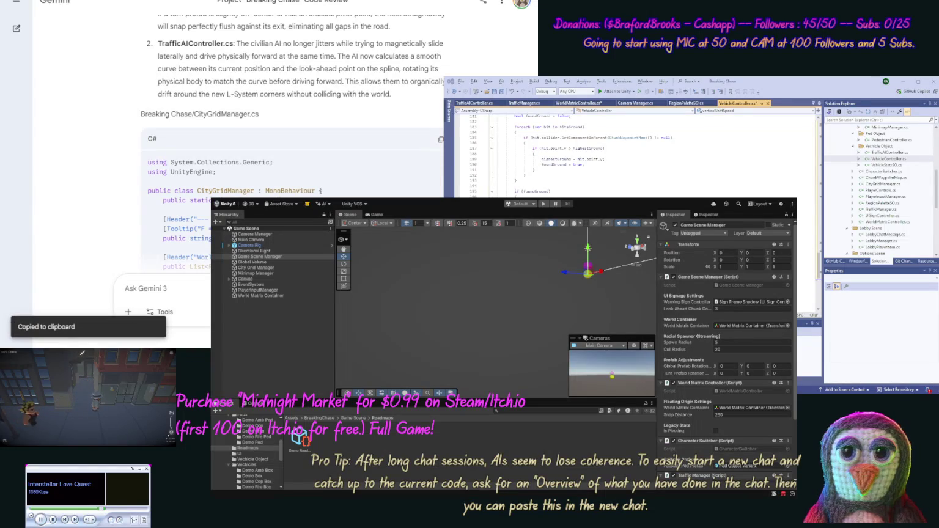
pyautogui.doubleClick(881, 183)
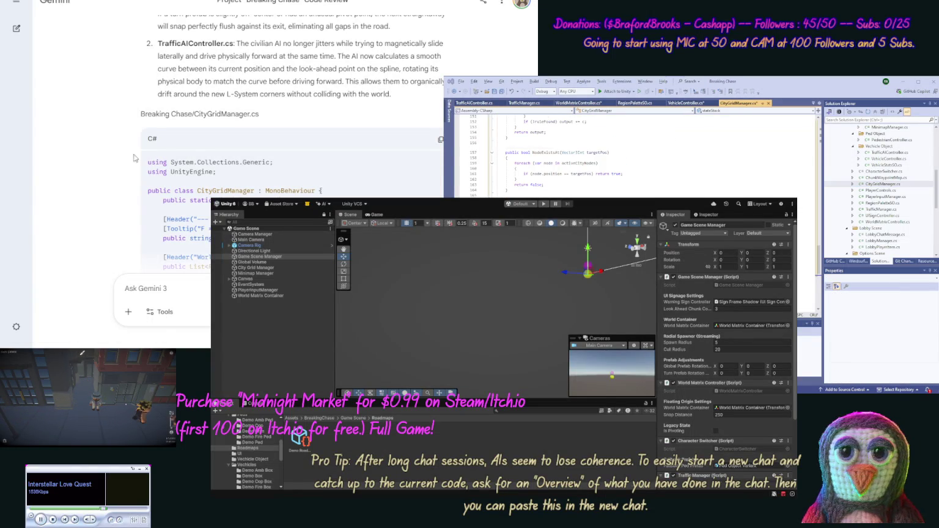
# - Copy Gemini's Game Scene Manager.cs code and select Game Scene Manager.cs in the project files
pyautogui.middleClick(111, 195)
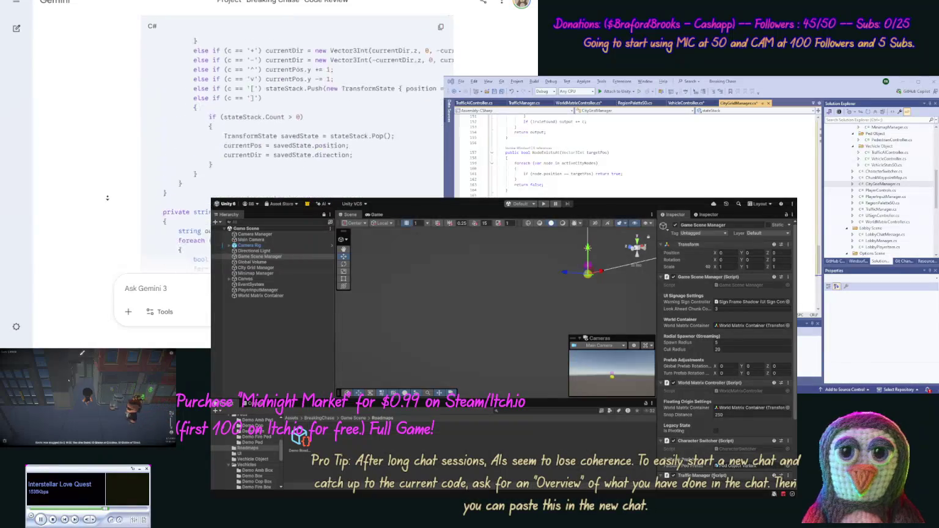
pyautogui.click(270, 160)
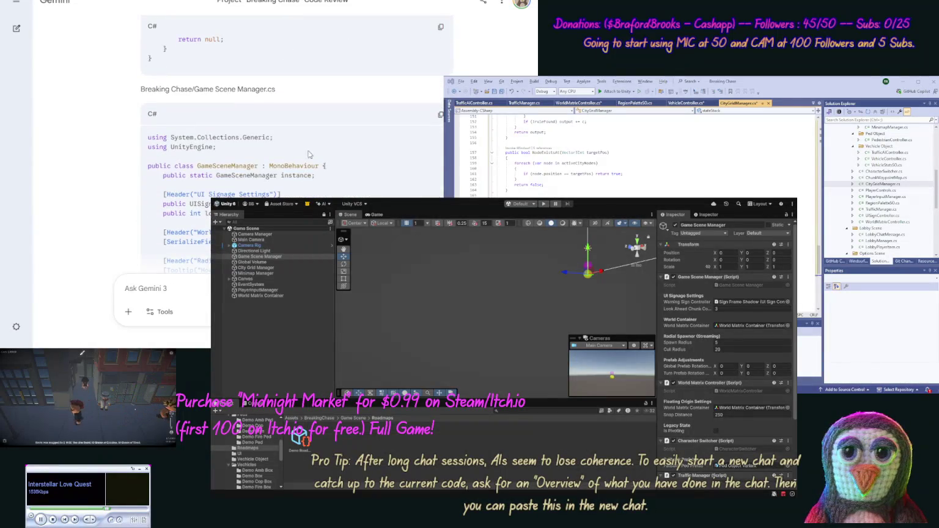
pyautogui.click(441, 115)
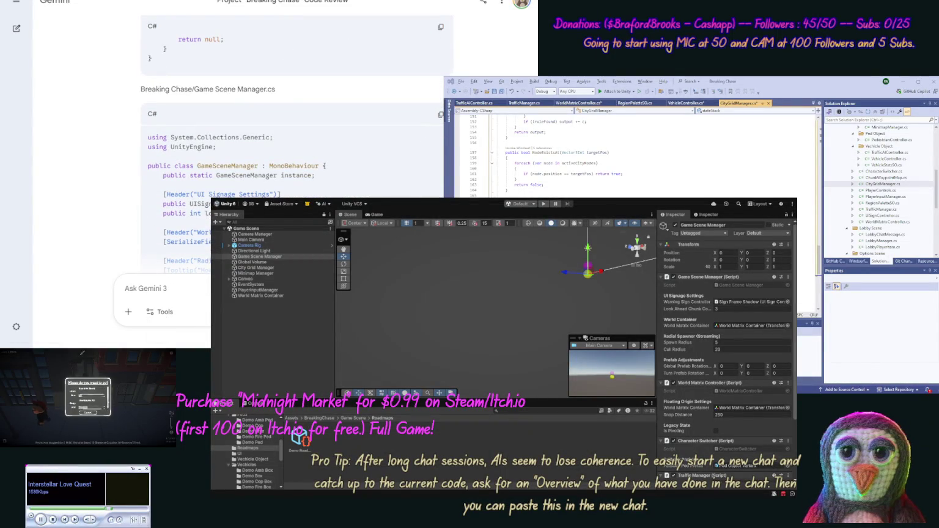
pyautogui.scroll(2, 892, 184)
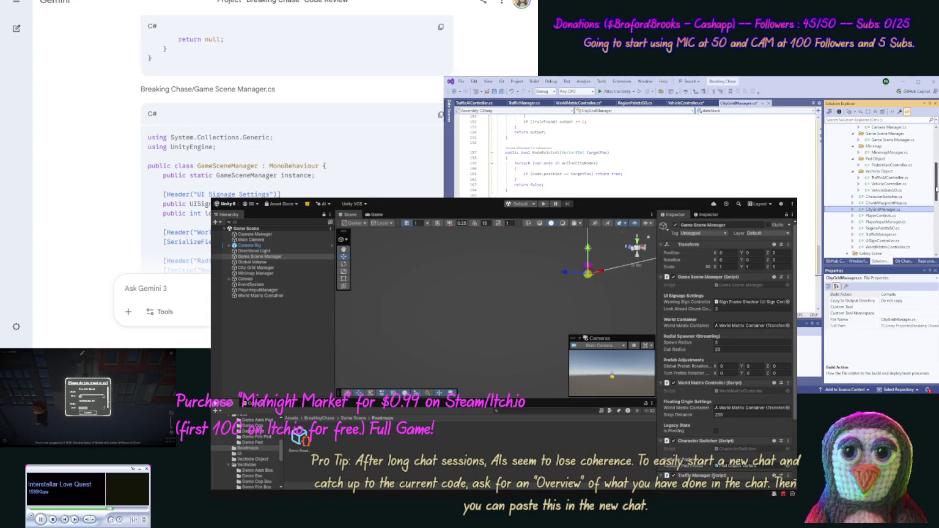
pyautogui.click(906, 147)
# - Open Game Scene Manager.cs and paste Gemini's updated code into it
pyautogui.doubleClick(904, 147)
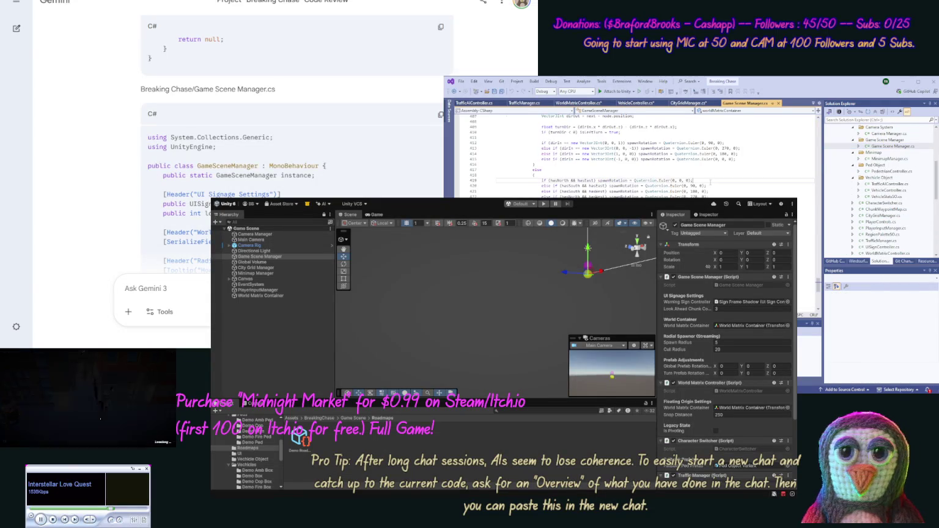
pyautogui.hotkey('ctrl', 'v')
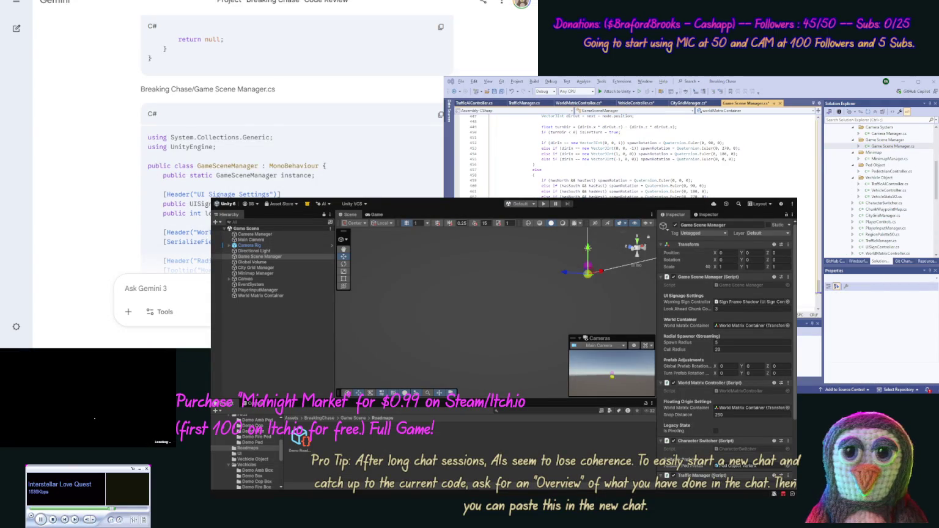
pyautogui.scroll(-5, 115, 202)
pyautogui.scroll(-10, 115, 202)
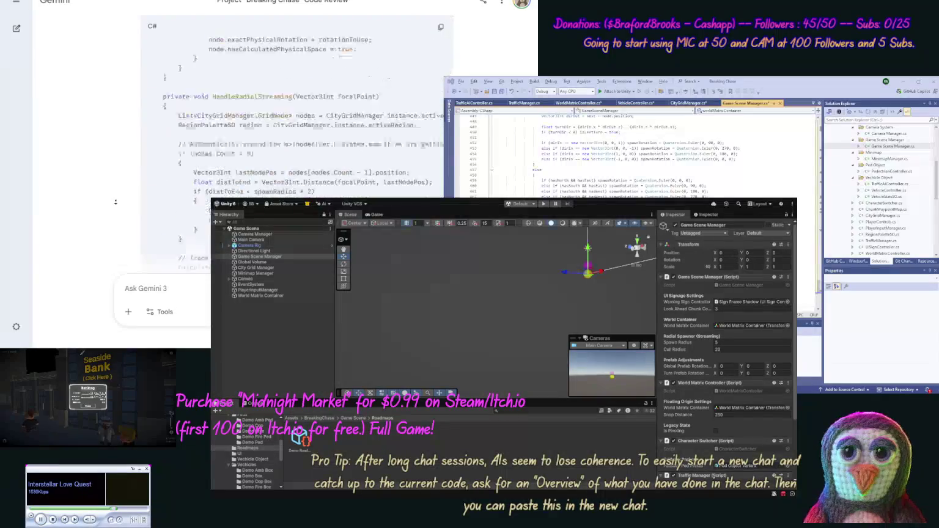
pyautogui.scroll(-10, 115, 202)
pyautogui.scroll(-10, 113, 207)
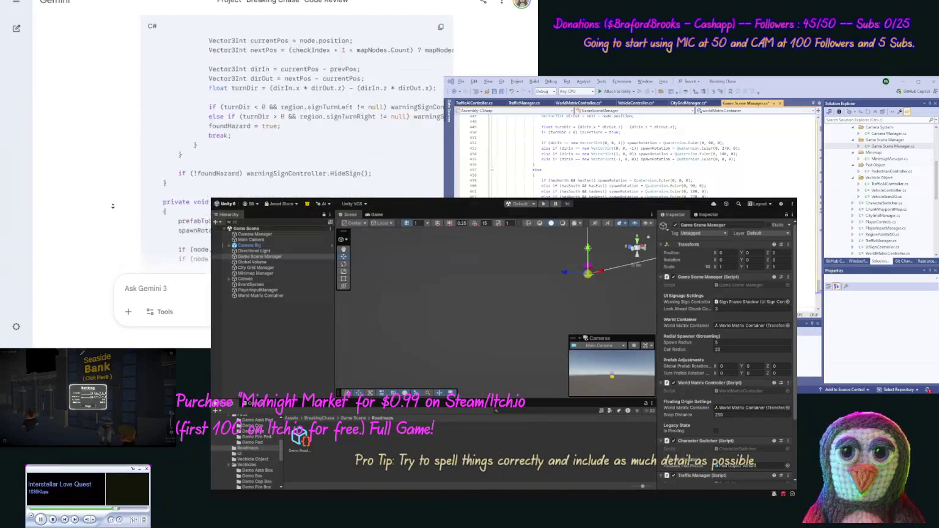
pyautogui.scroll(-10, 113, 206)
pyautogui.scroll(1, 112, 204)
# - Replace TrafficAIController.cs contents with Gemini's updated TrafficAIController code
pyautogui.click(440, 54)
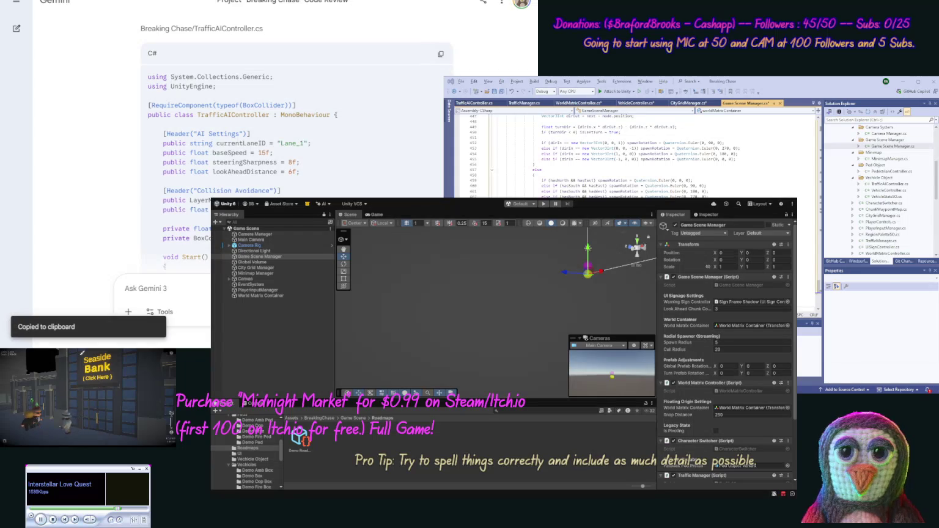
pyautogui.click(474, 102)
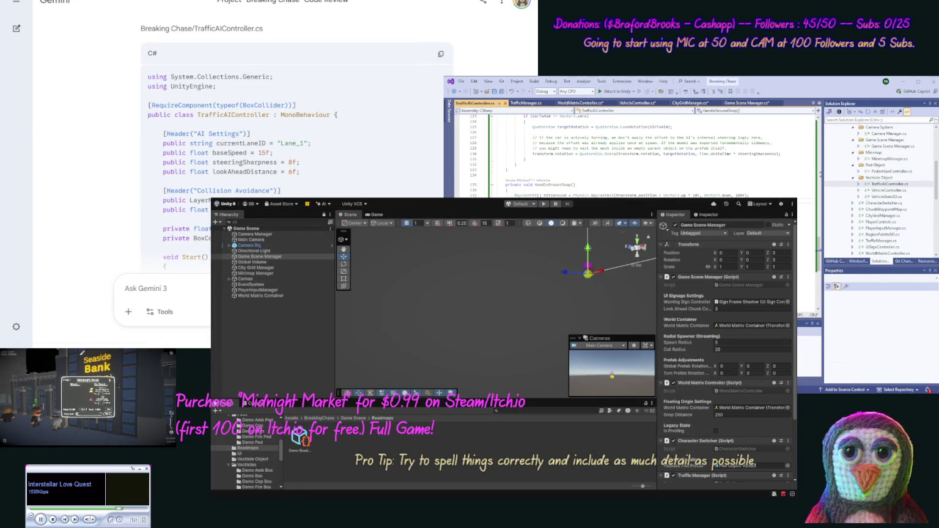
pyautogui.hotkey('ctrl', 'a')
pyautogui.hotkey('ctrl', 'v')
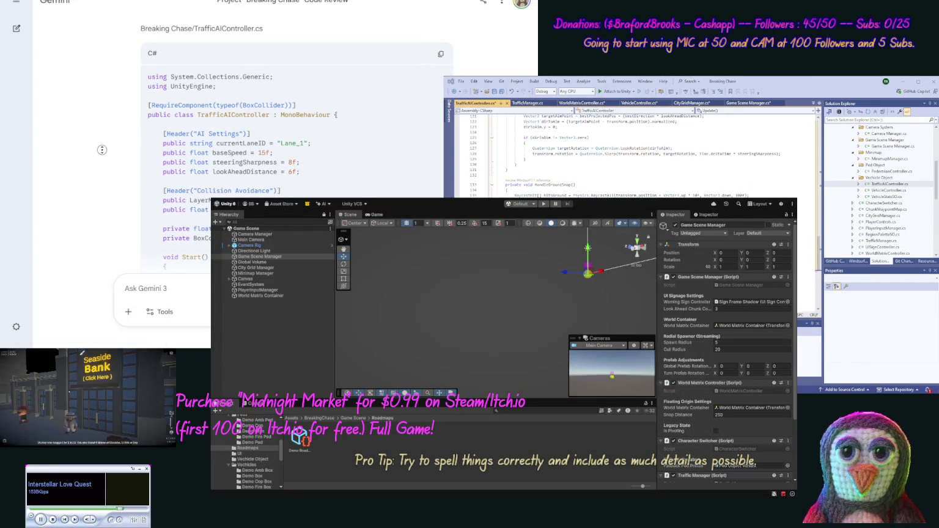
pyautogui.middleClick(98, 222)
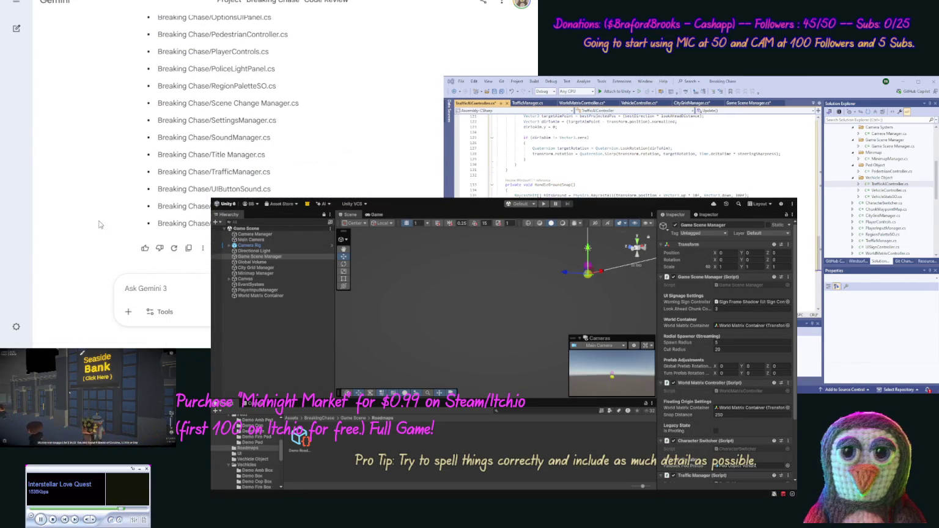
pyautogui.click(126, 288)
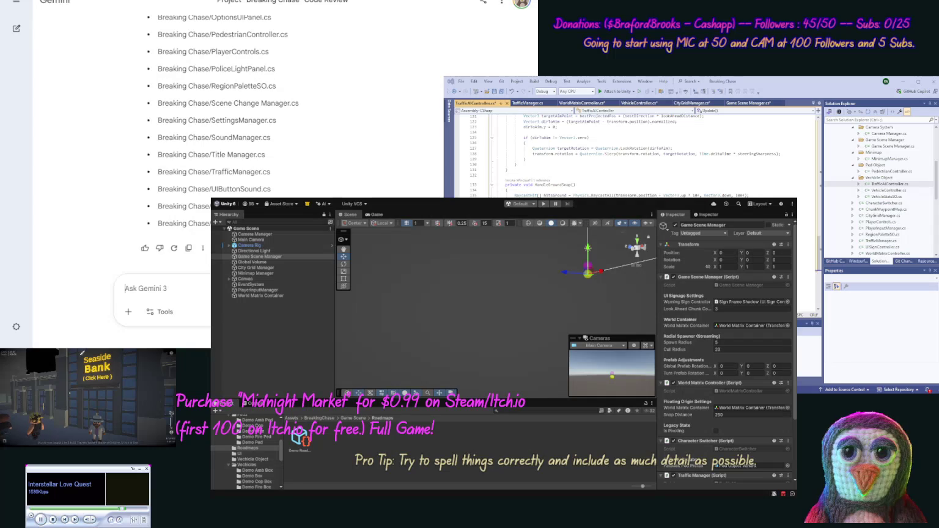